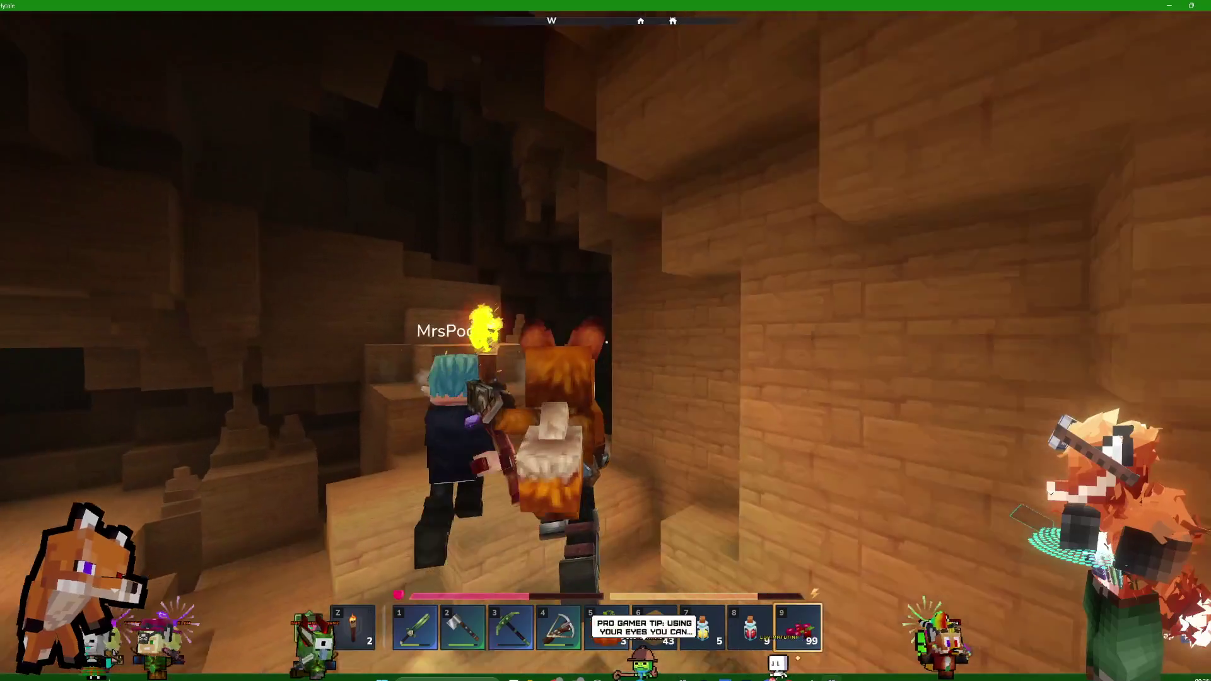
- Walk through the cave past the mushroom shelf and climb out onto the surface
key(w)
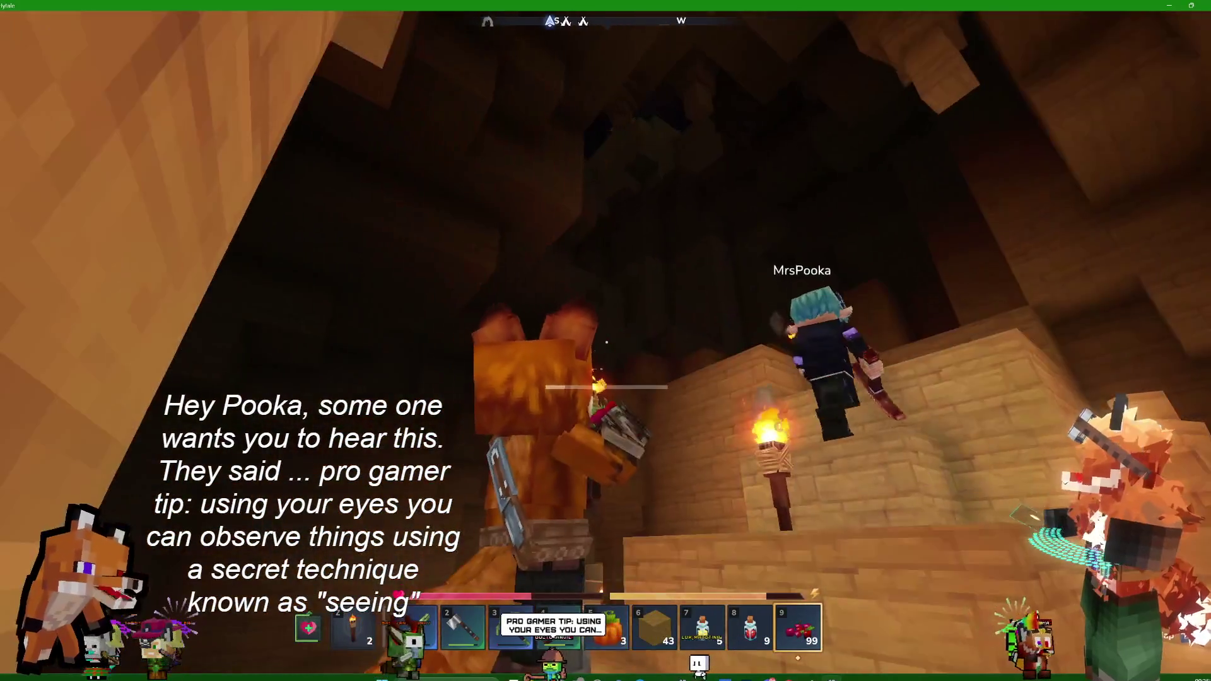
key(w)
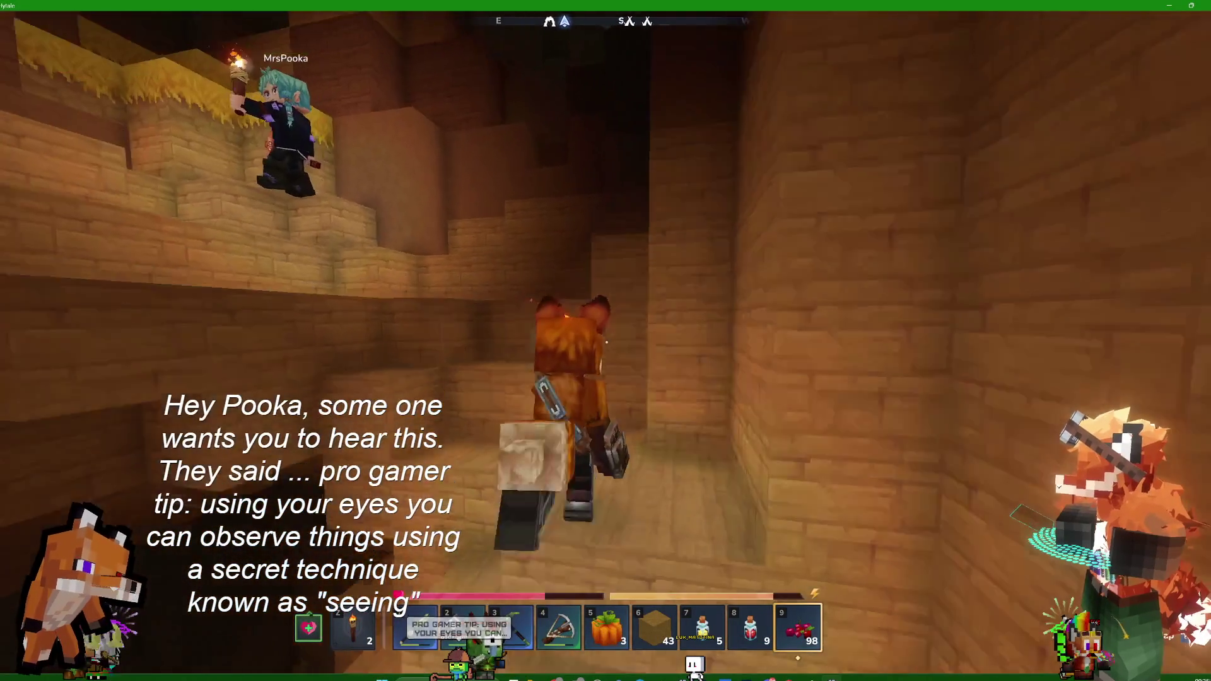
key(w)
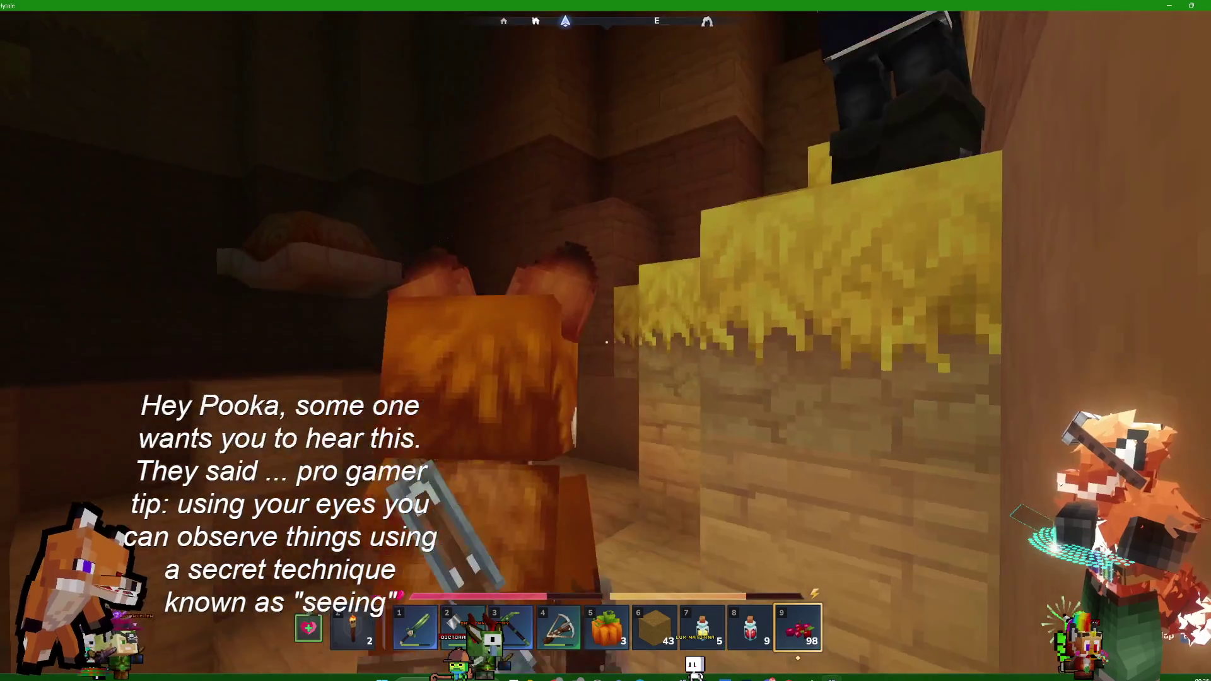
key(w)
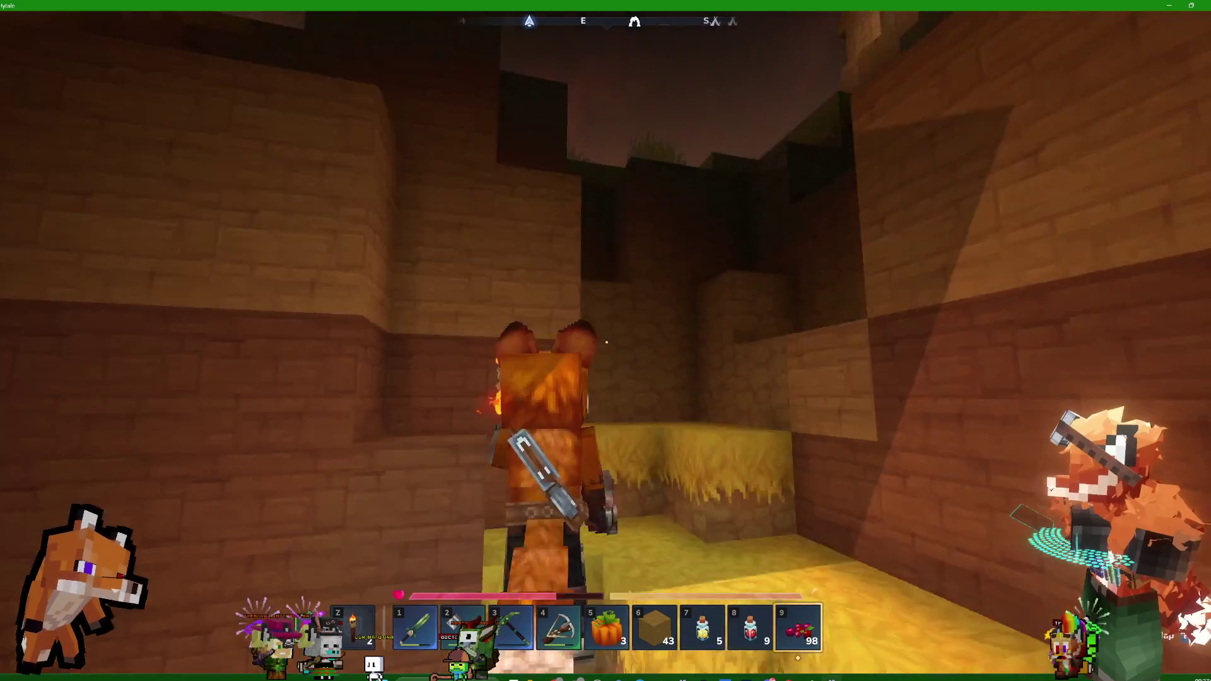
key(w)
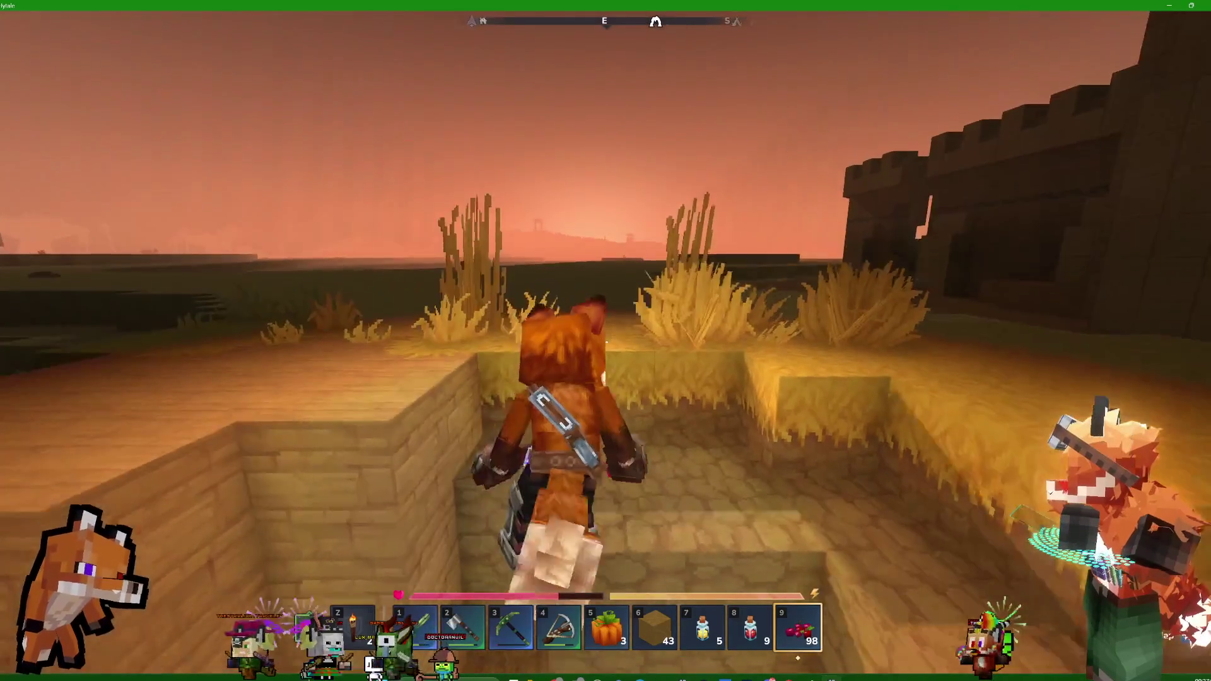
- Cross the ledge down to the bed in the pit, then check and close the inventory
key(w)
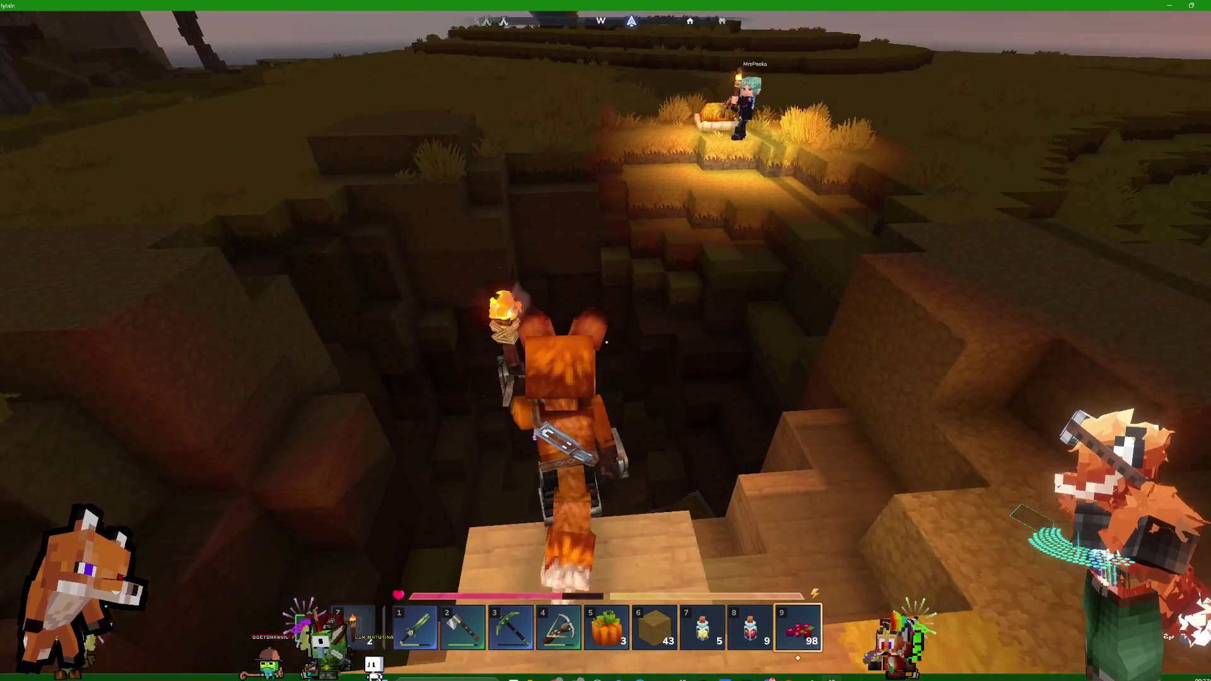
key(w)
key(w)
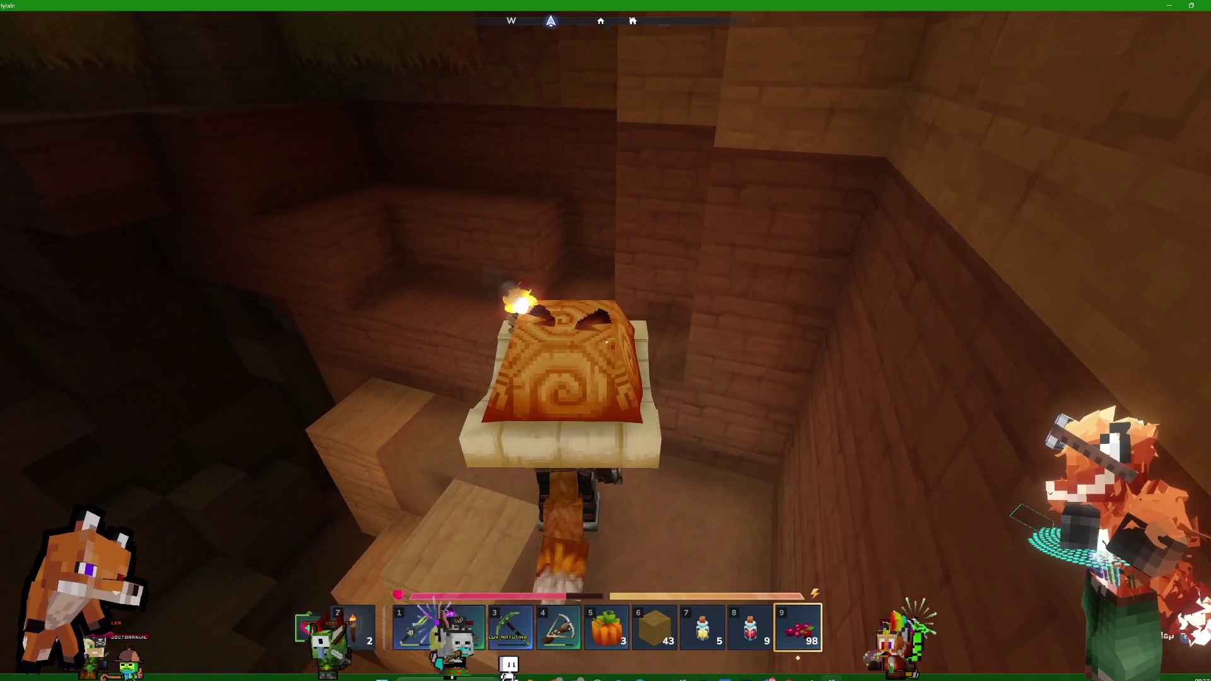
key(w)
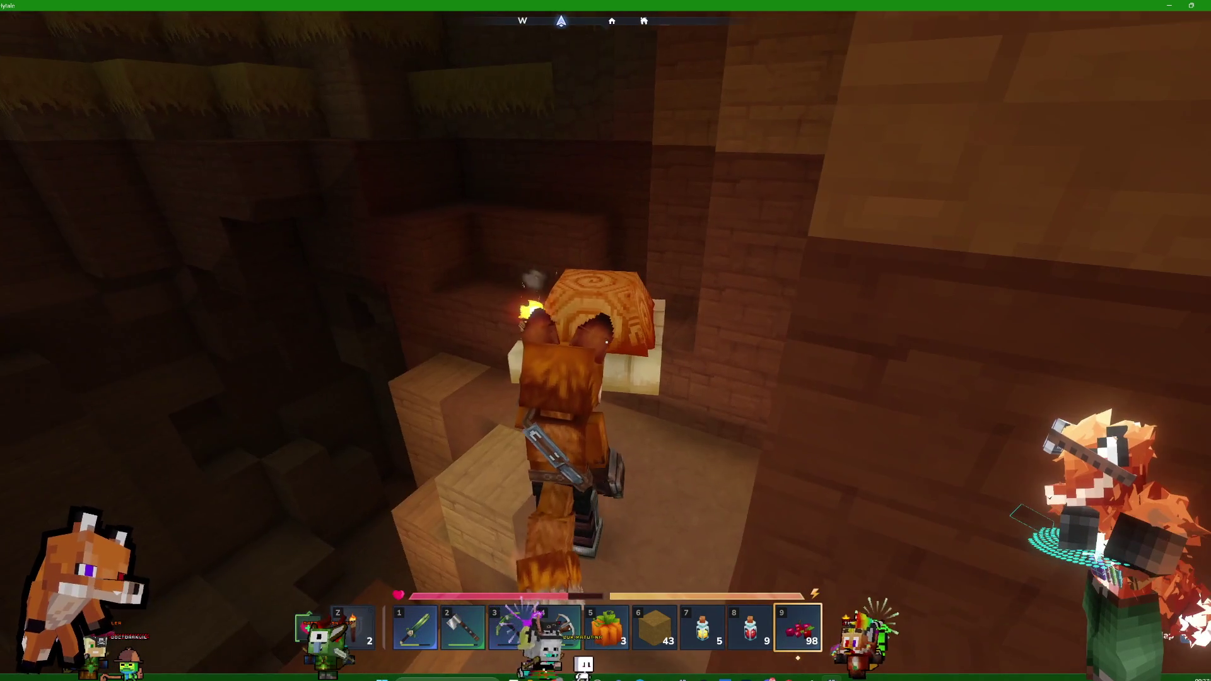
key(Tab)
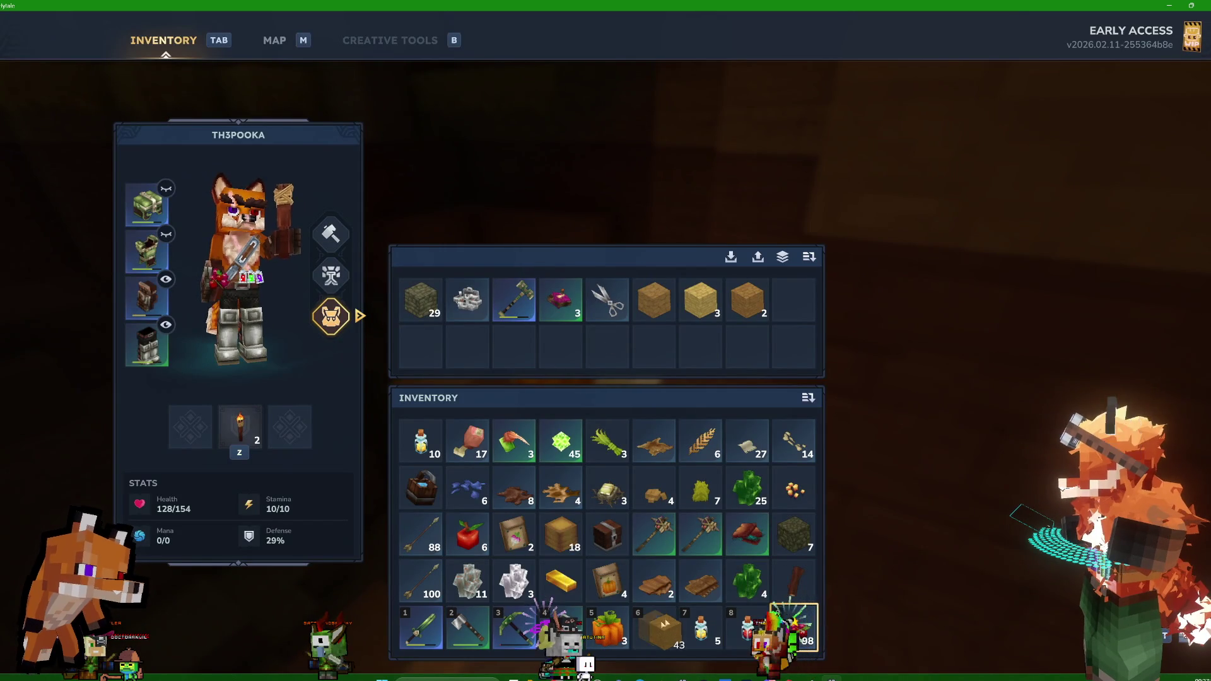
key(Tab)
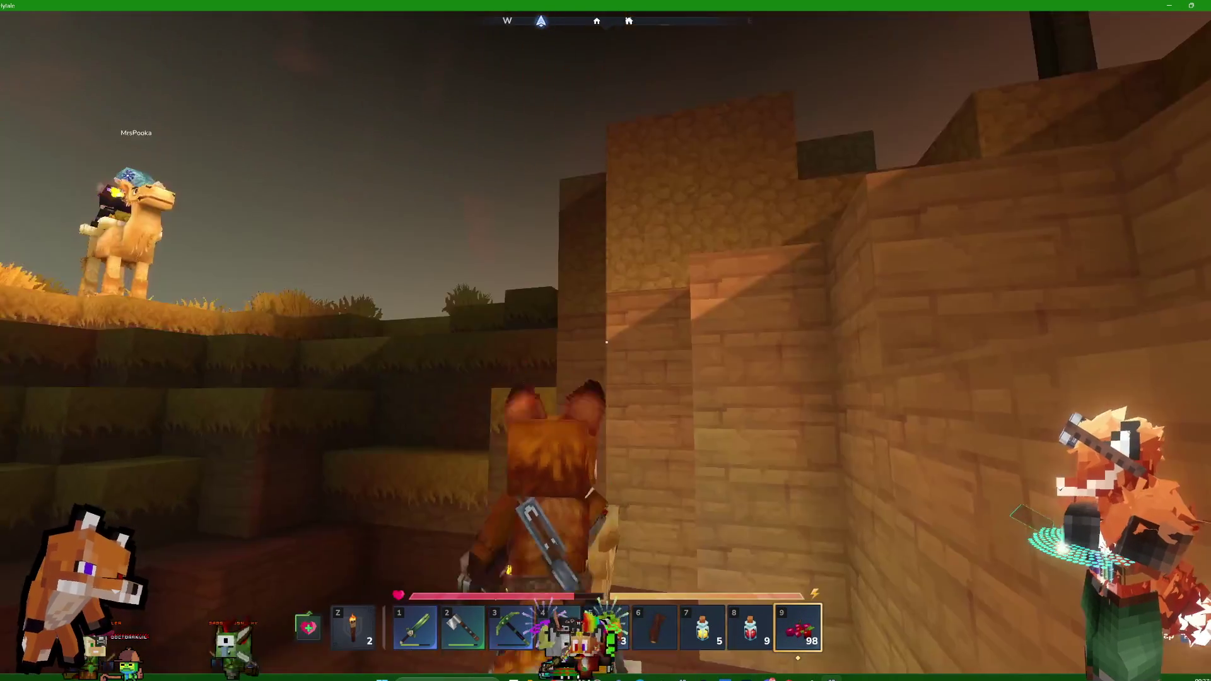
- Ride the camel over the plateau, across the river and grassland to face the rocky hill
key(w)
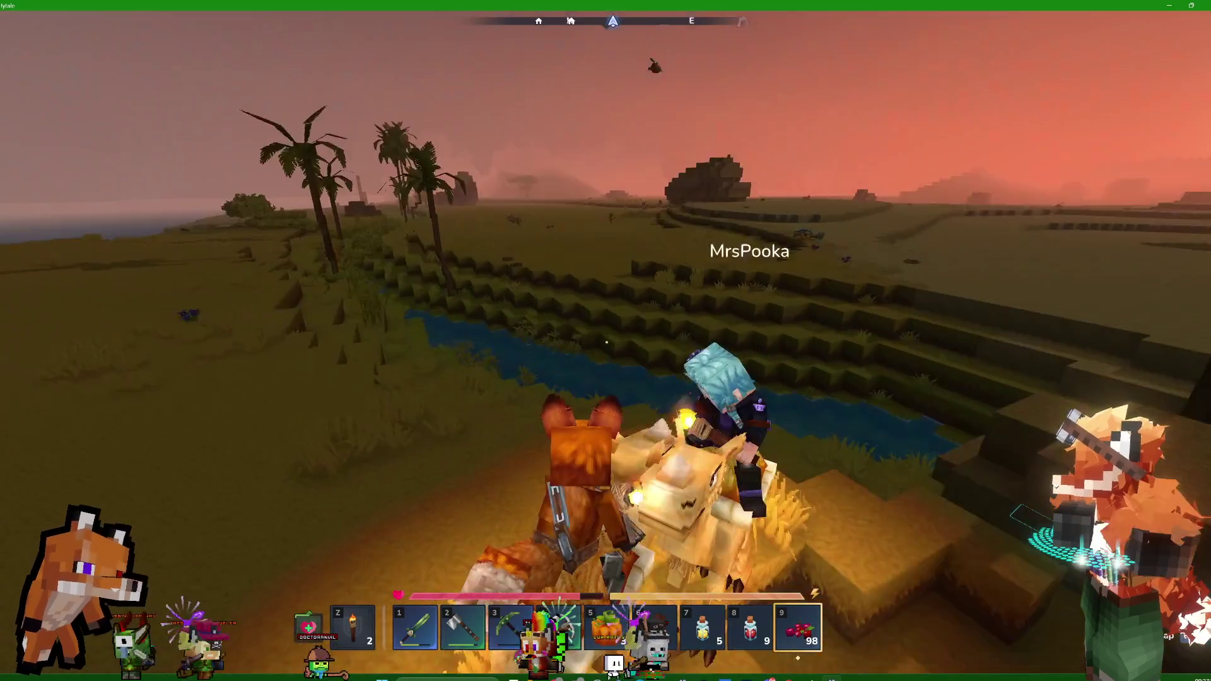
key(w)
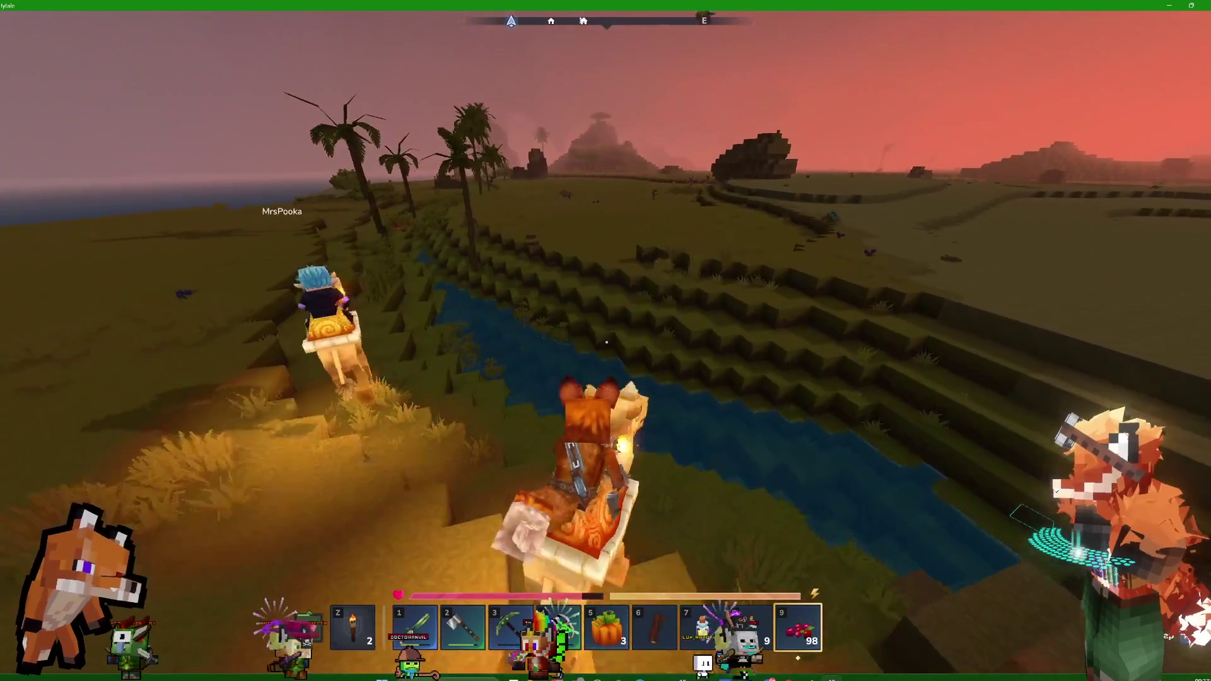
key(w)
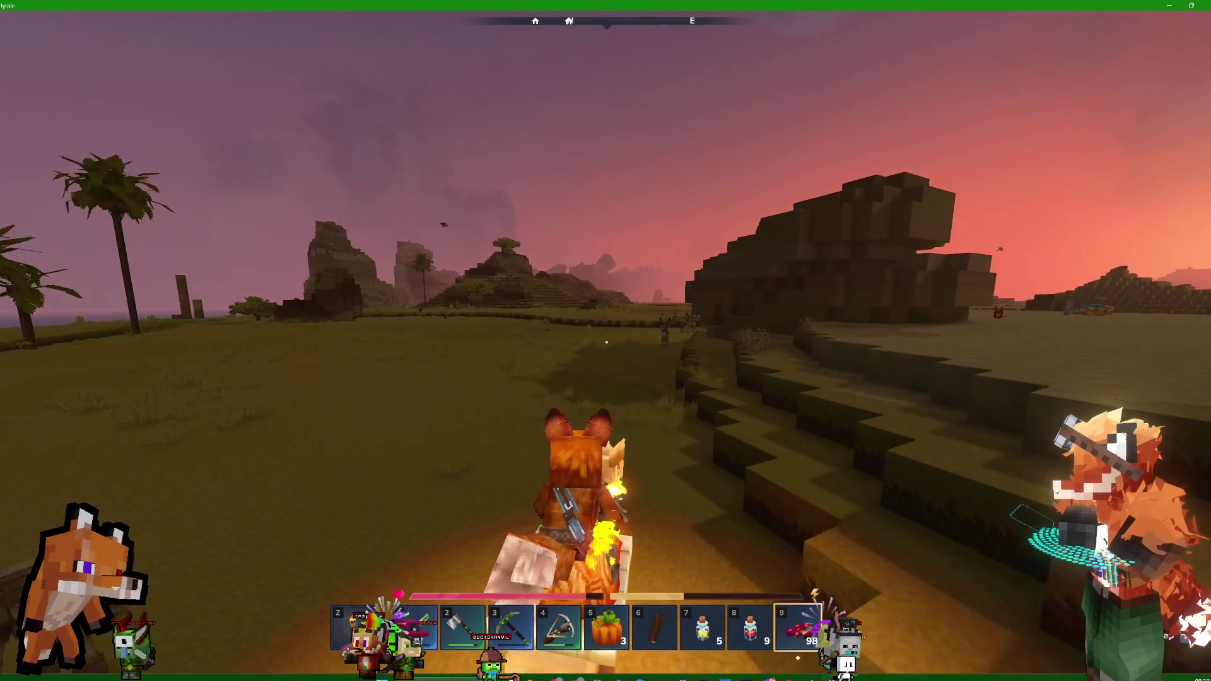
key(w)
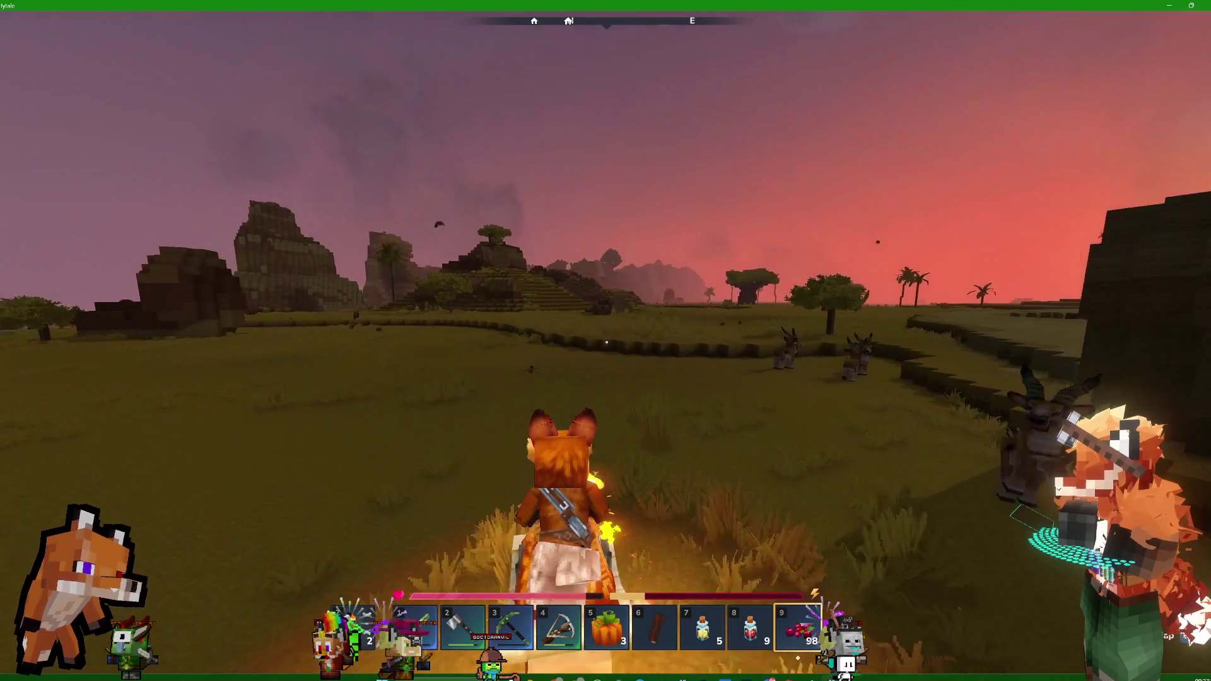
key(w)
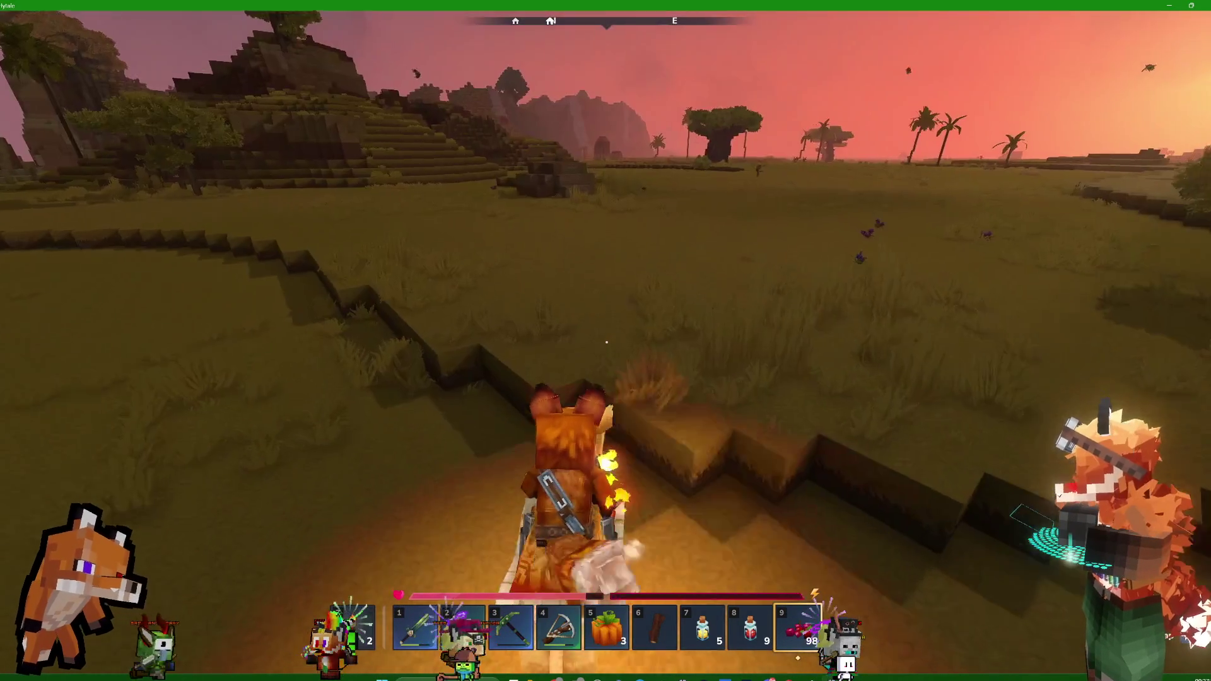
key(w)
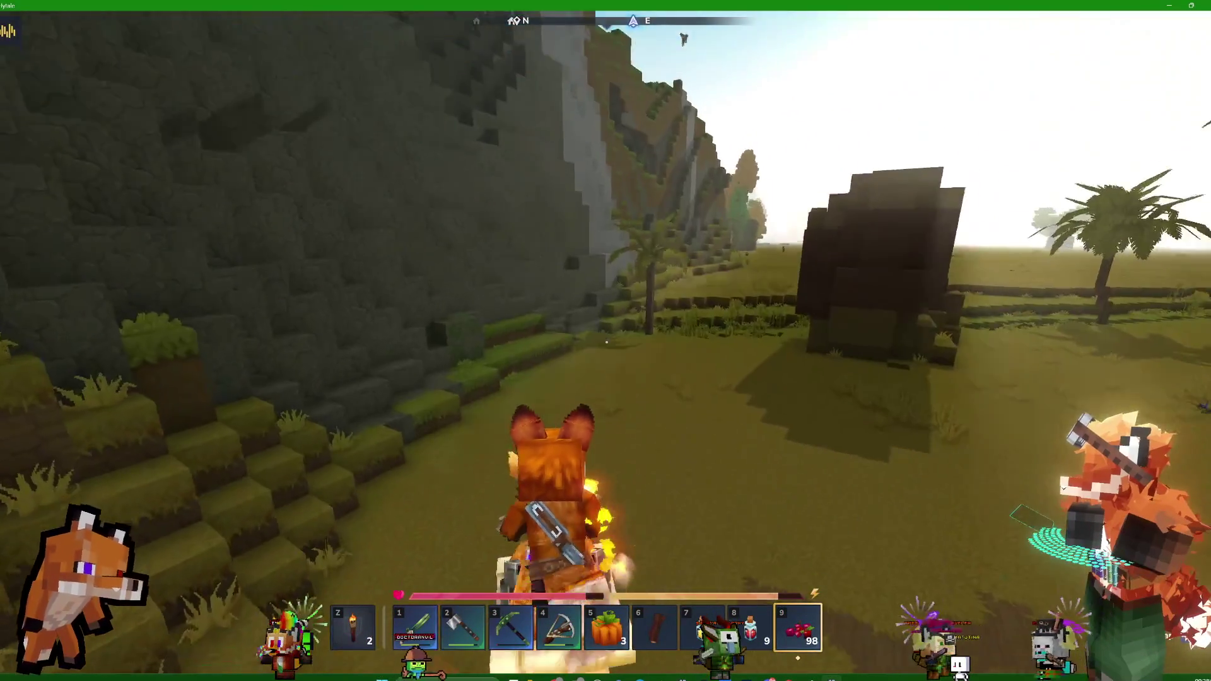
- Hold the Thorium Pickaxe from slot 3 and make the Copper Shield the utility item
key(3)
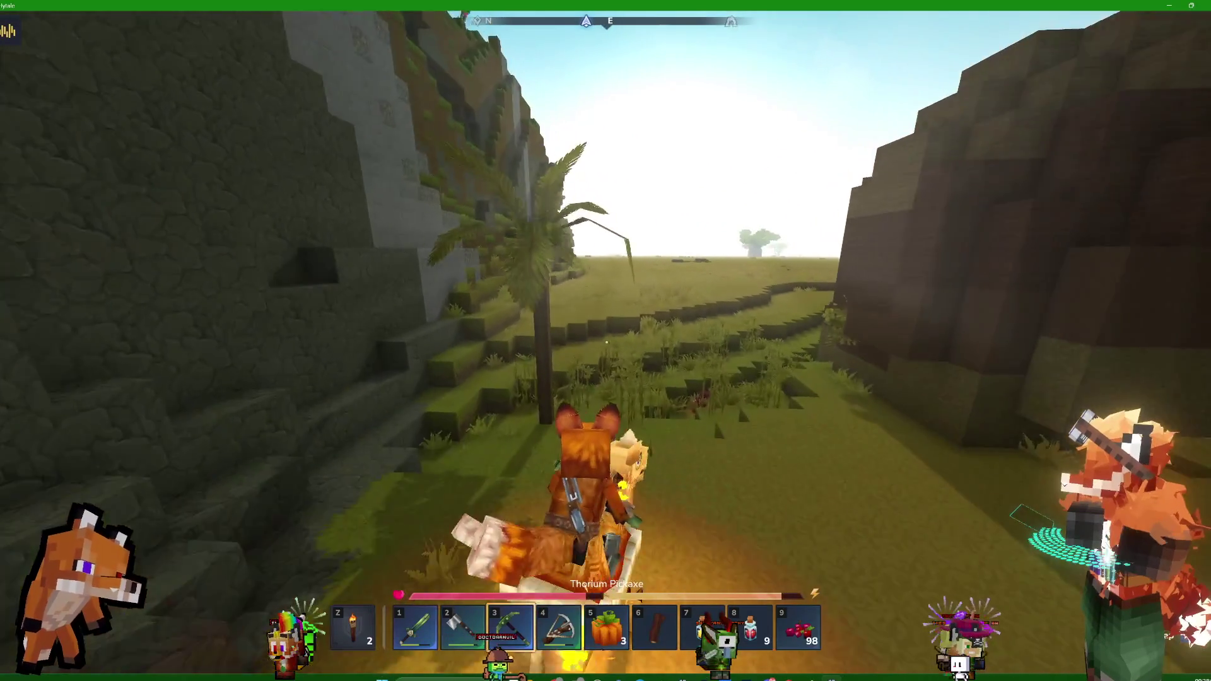
key(z)
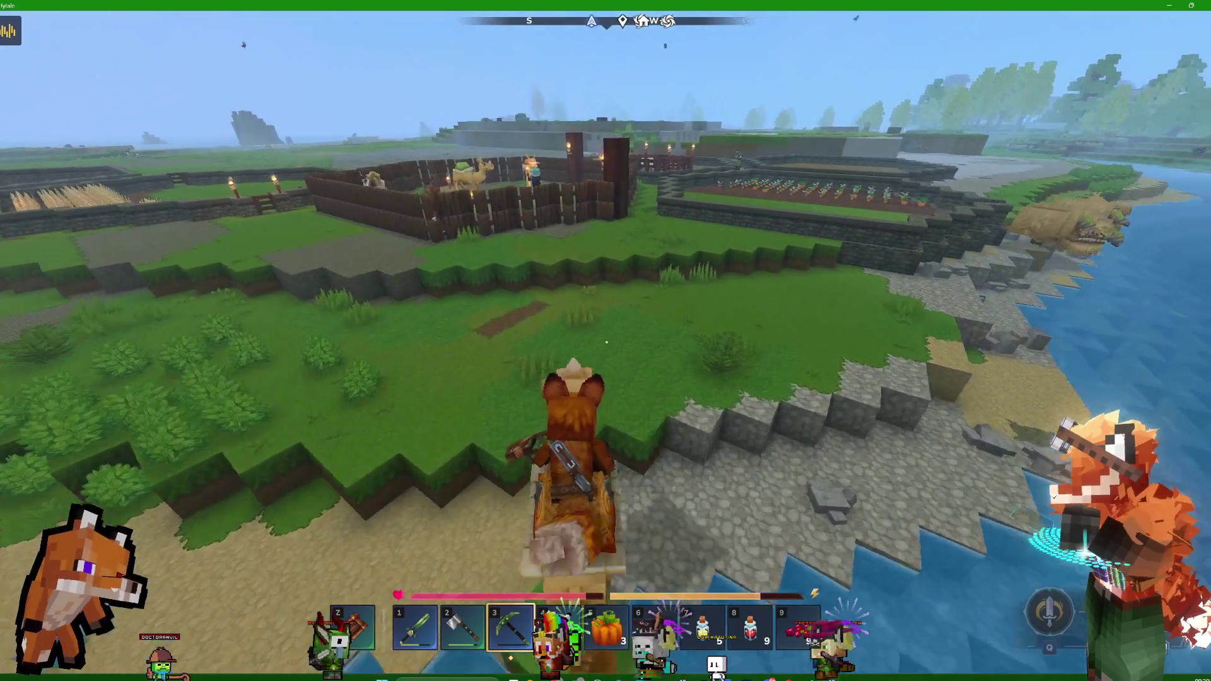
- Jump into the animal pen, dismount the camel, and walk over the stone wall toward the crop field
key(space)
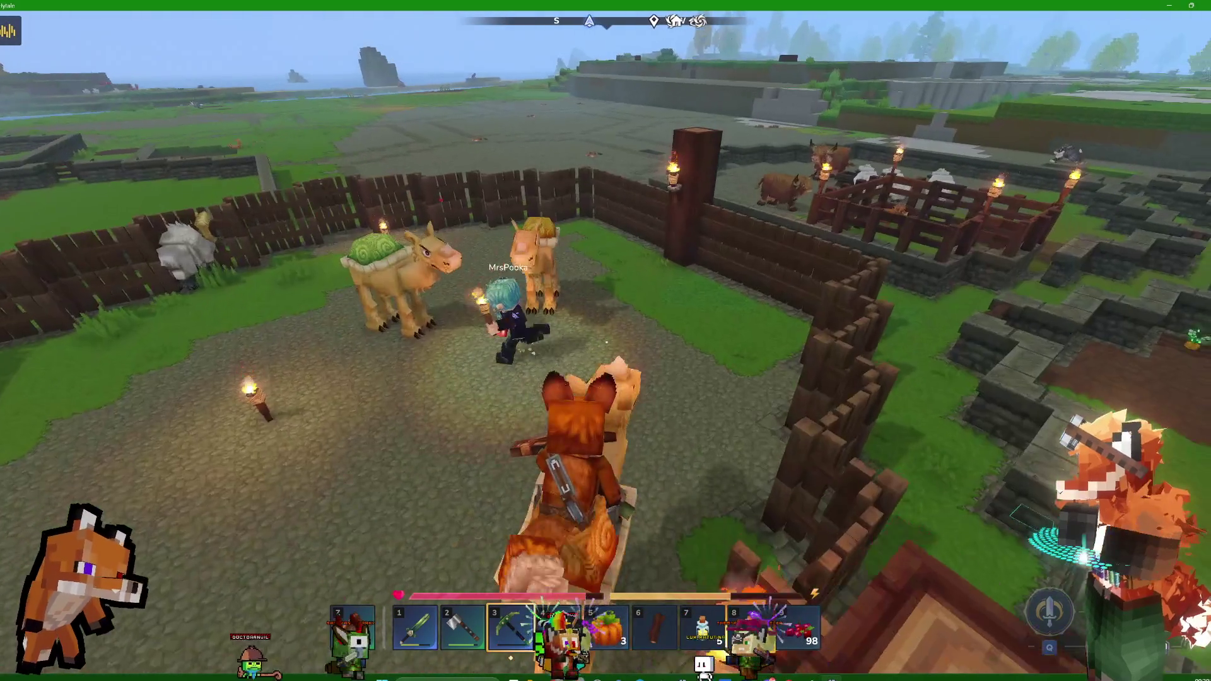
key(f)
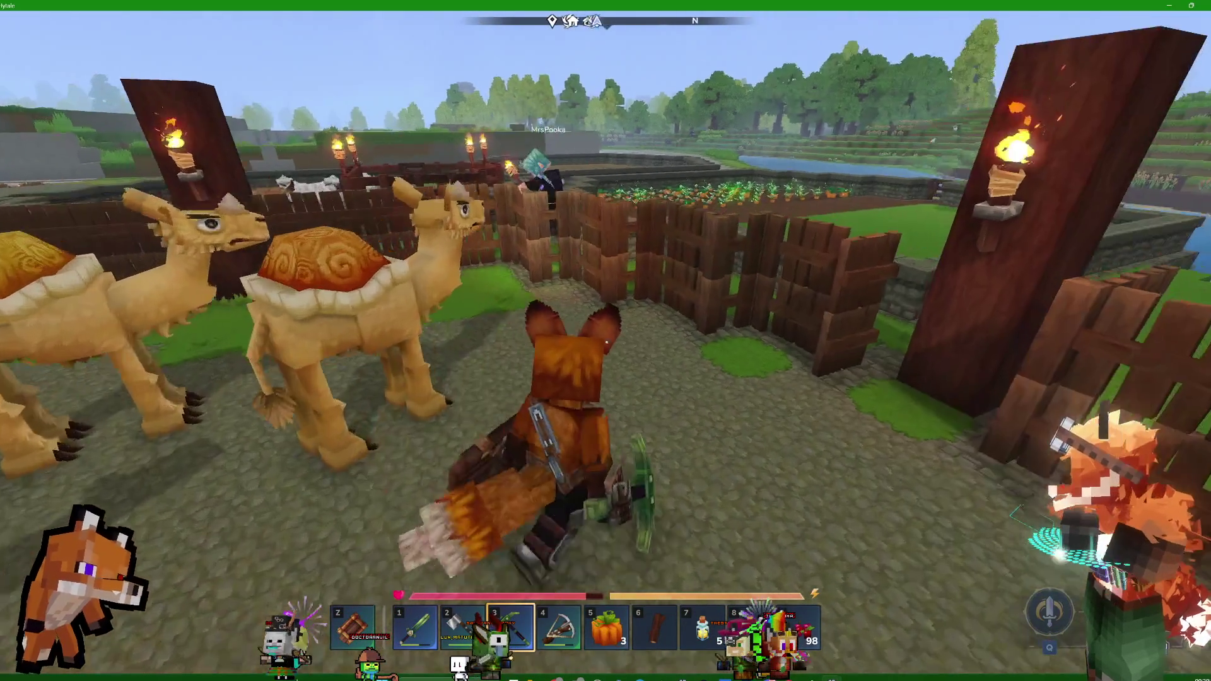
key(w)
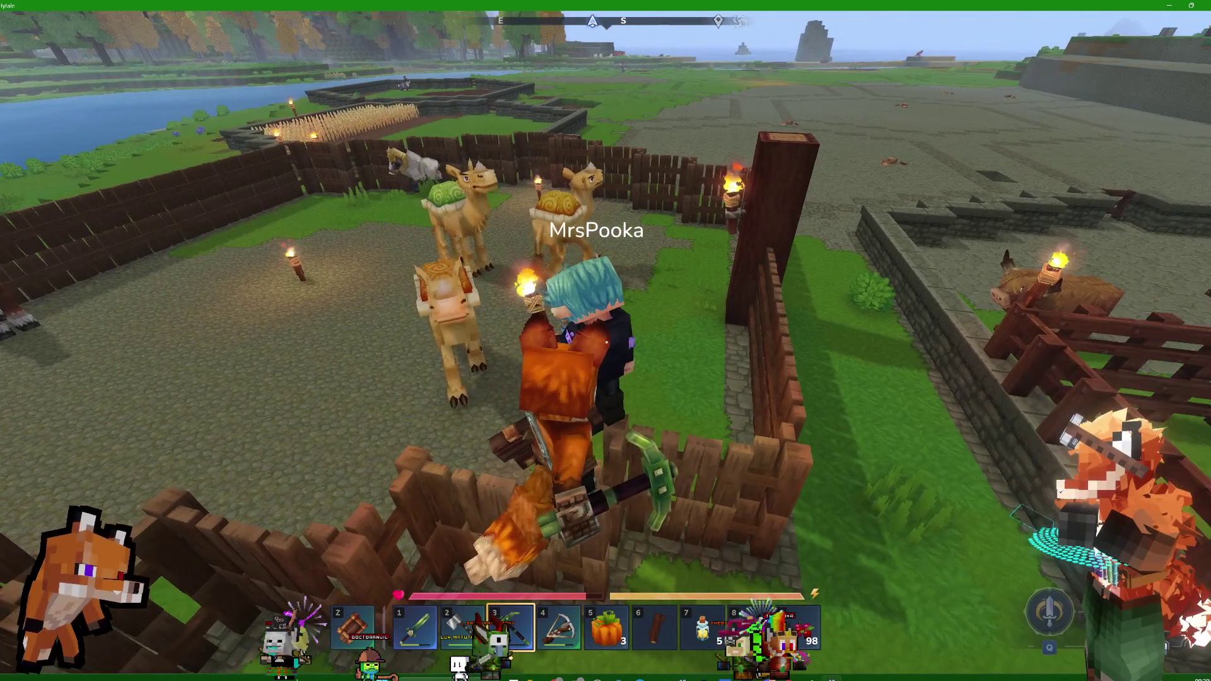
key(w)
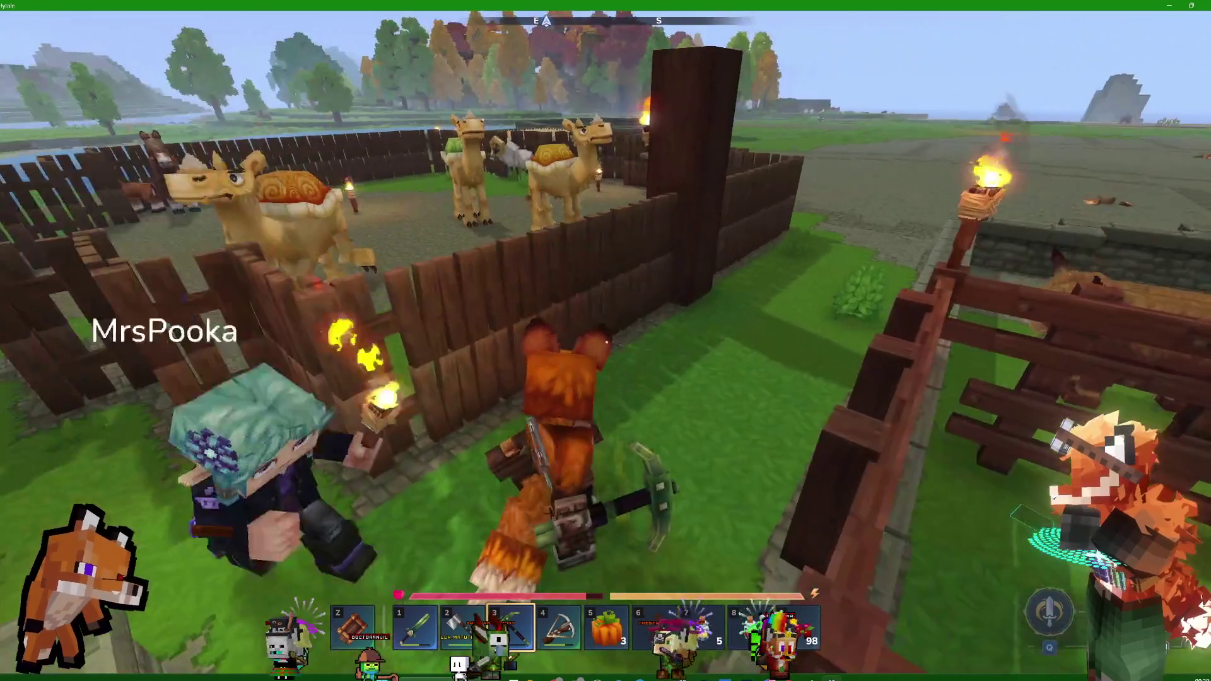
key(w)
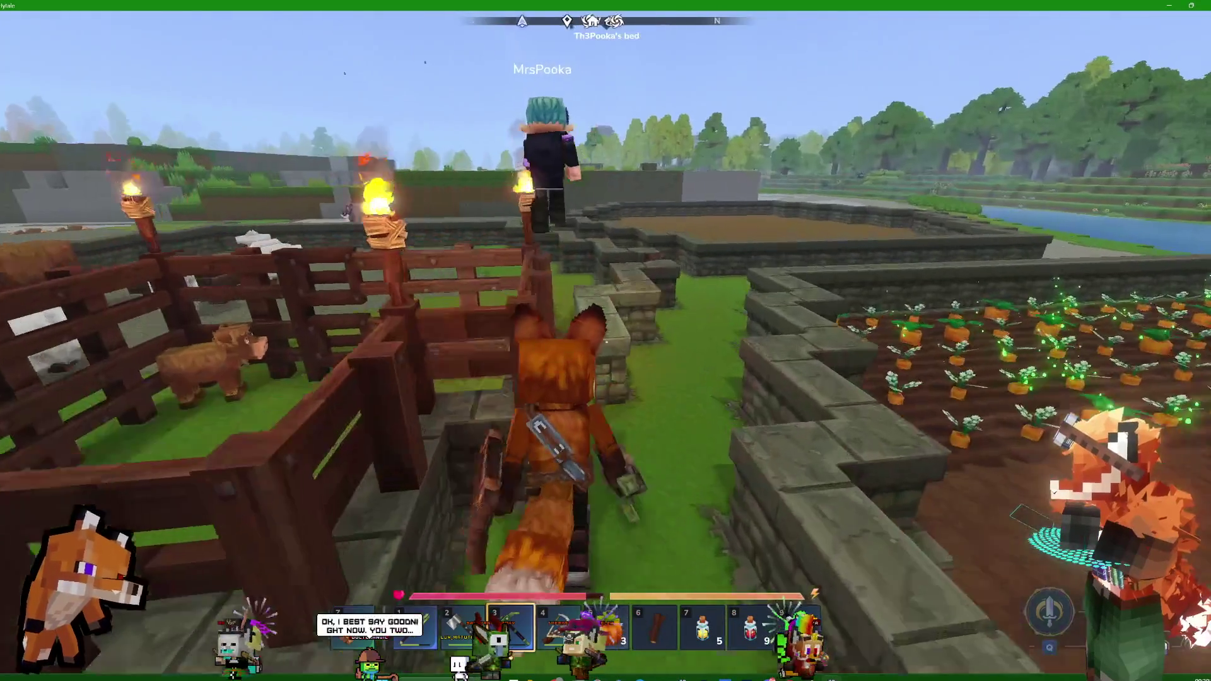
key(w)
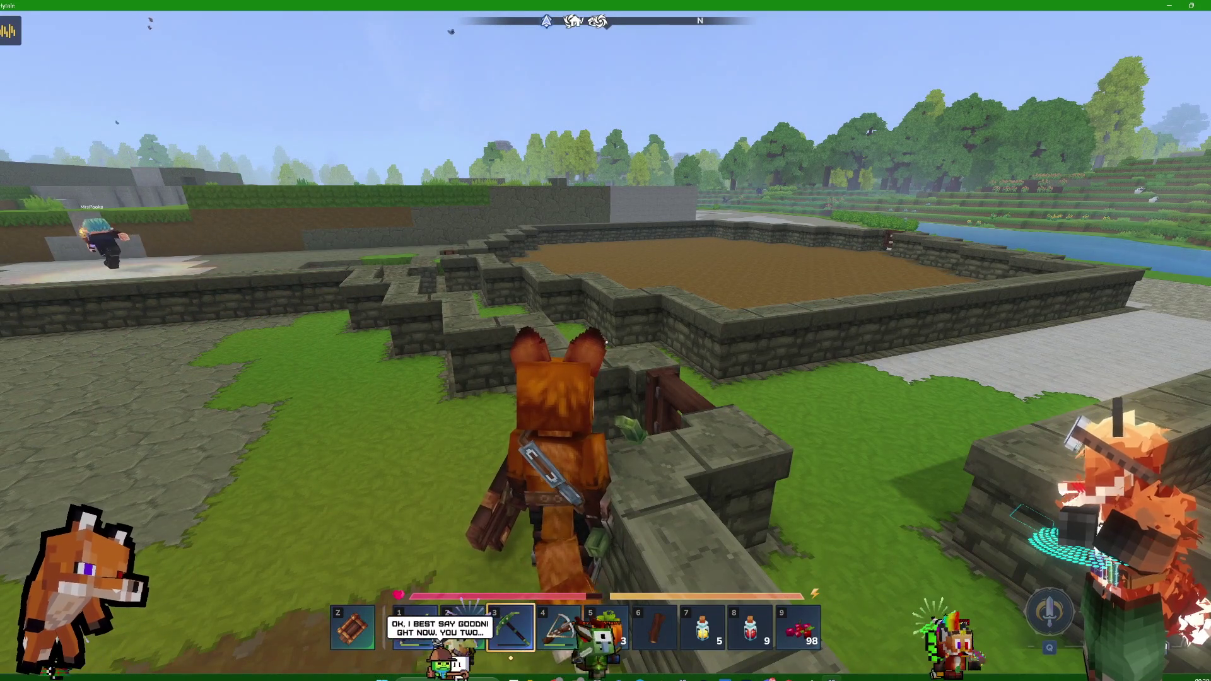
- Walk past the sheep pen across the cobblestone to the chests, holding the pumpkin from slot 5
key(w)
key(w)
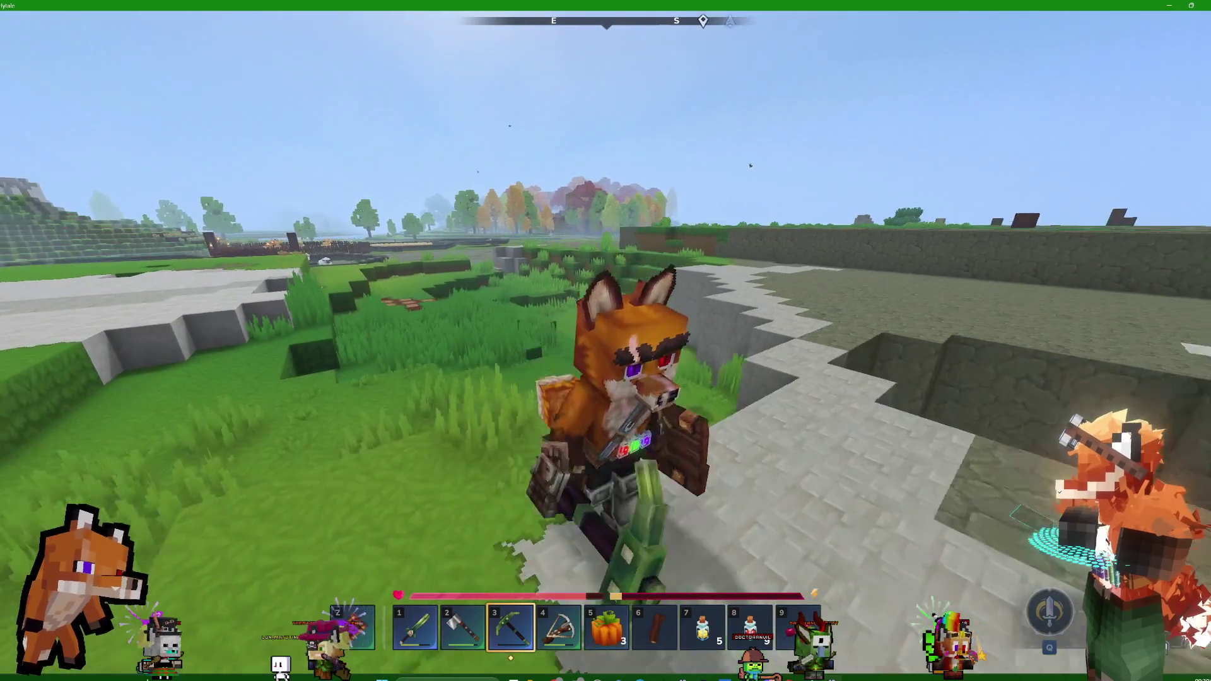
key(w)
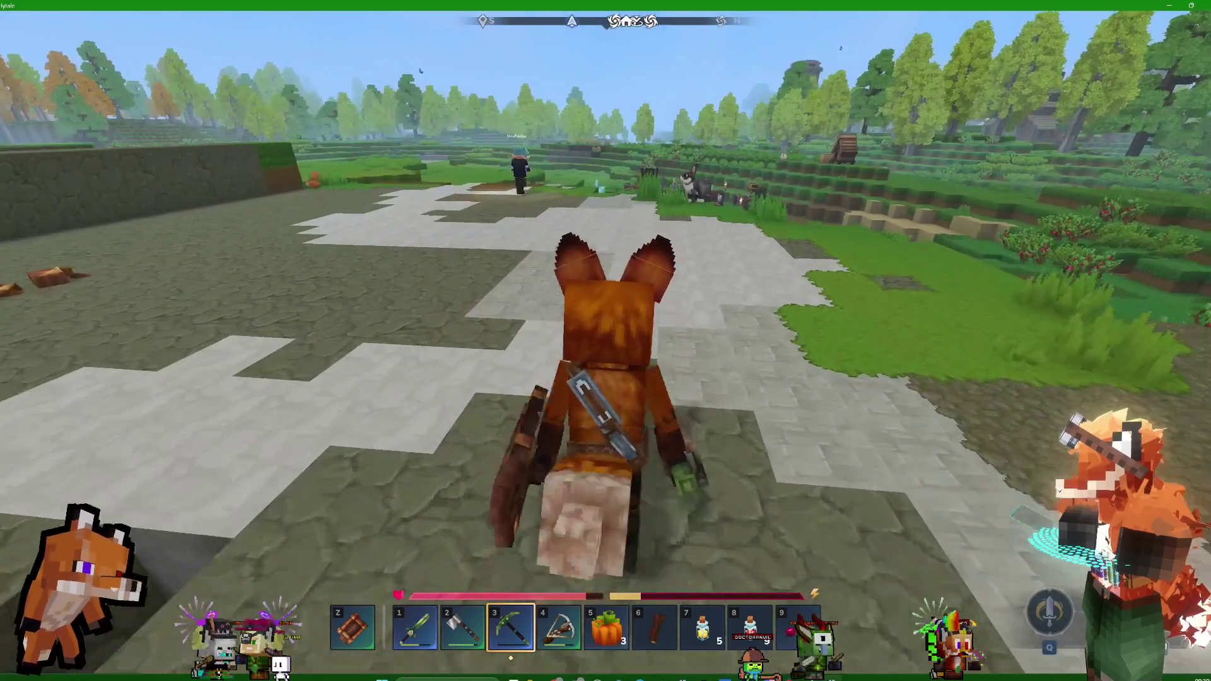
key(w)
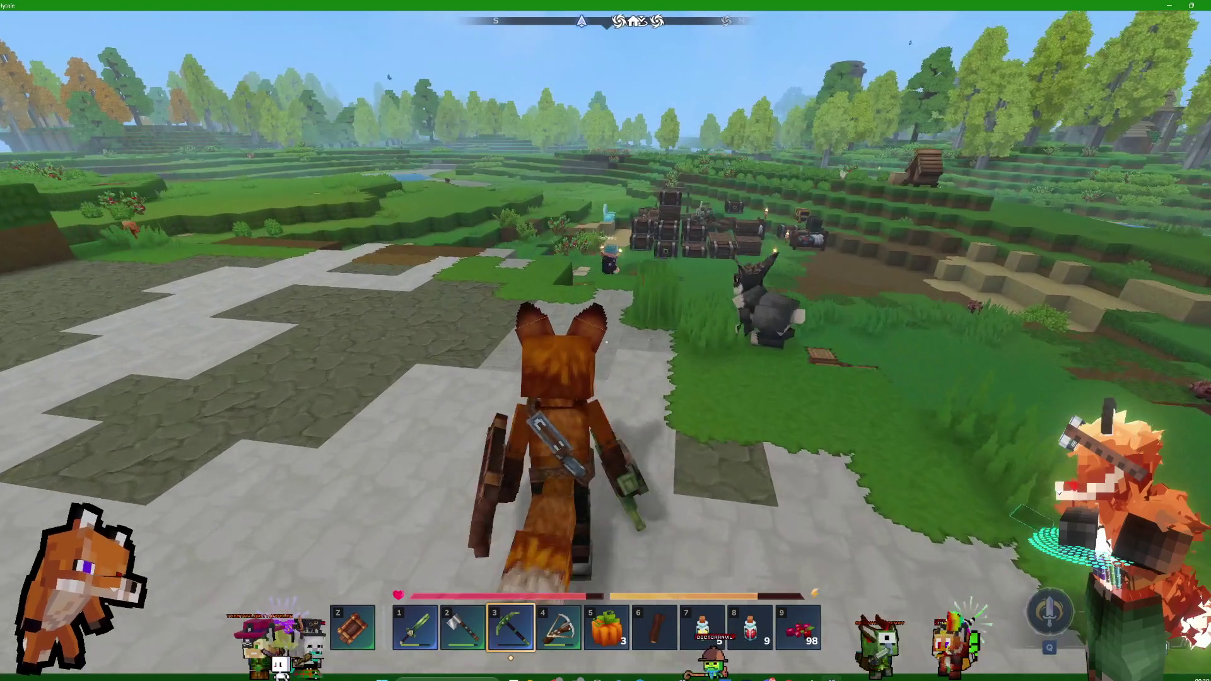
key(w)
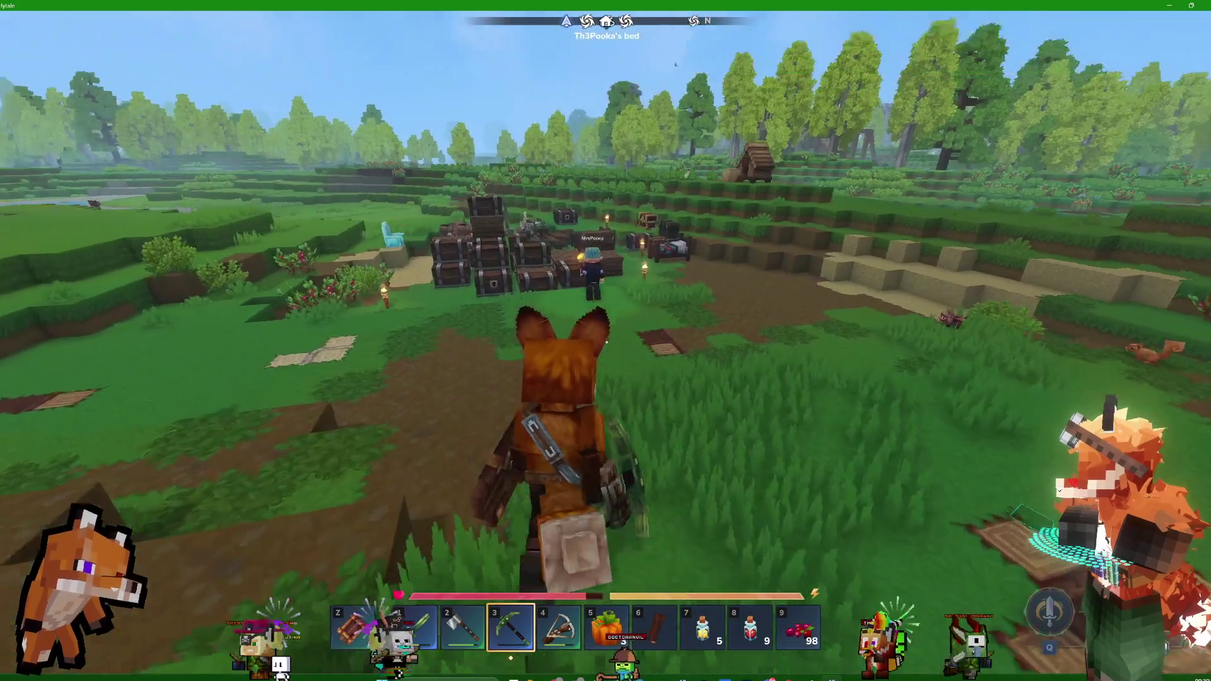
key(w)
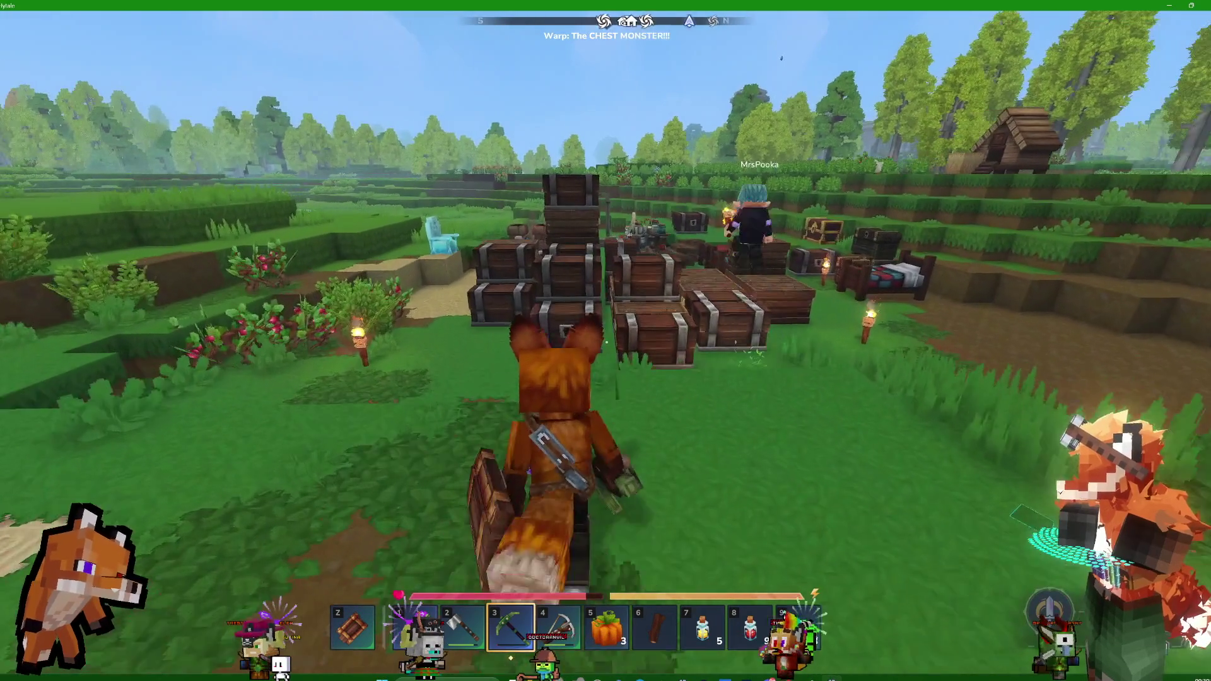
key(5)
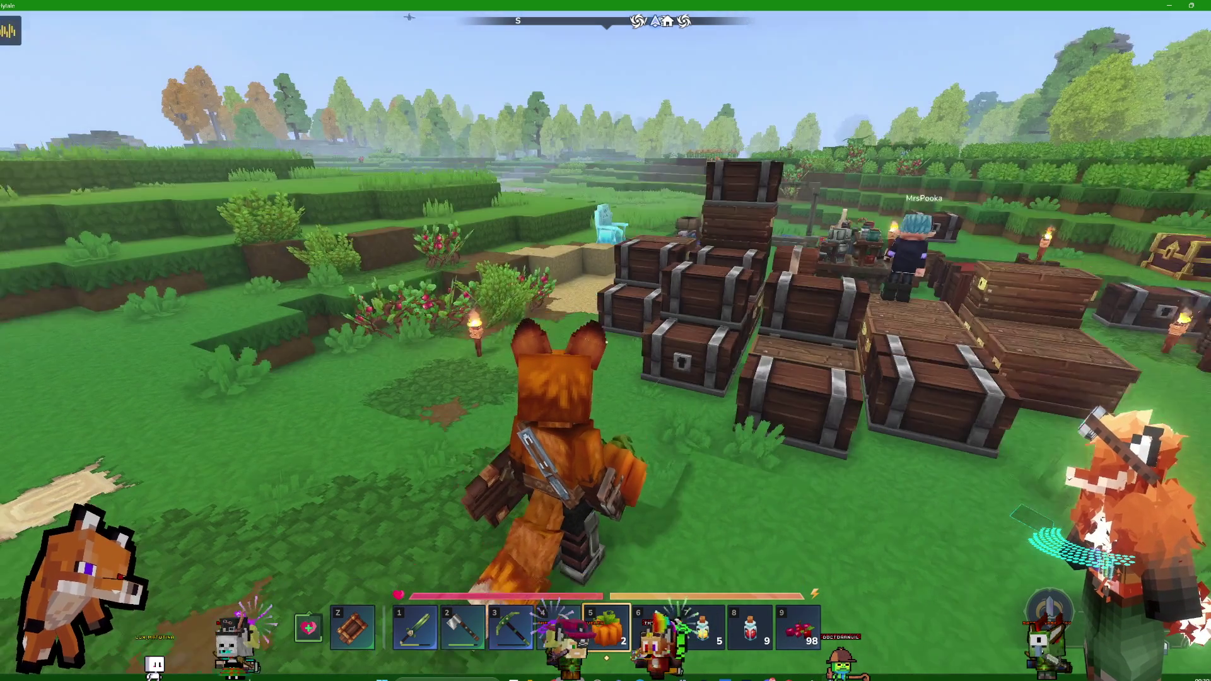
- Walk over the chests and past the beds onto the golden chest, turning to face the base
key(w)
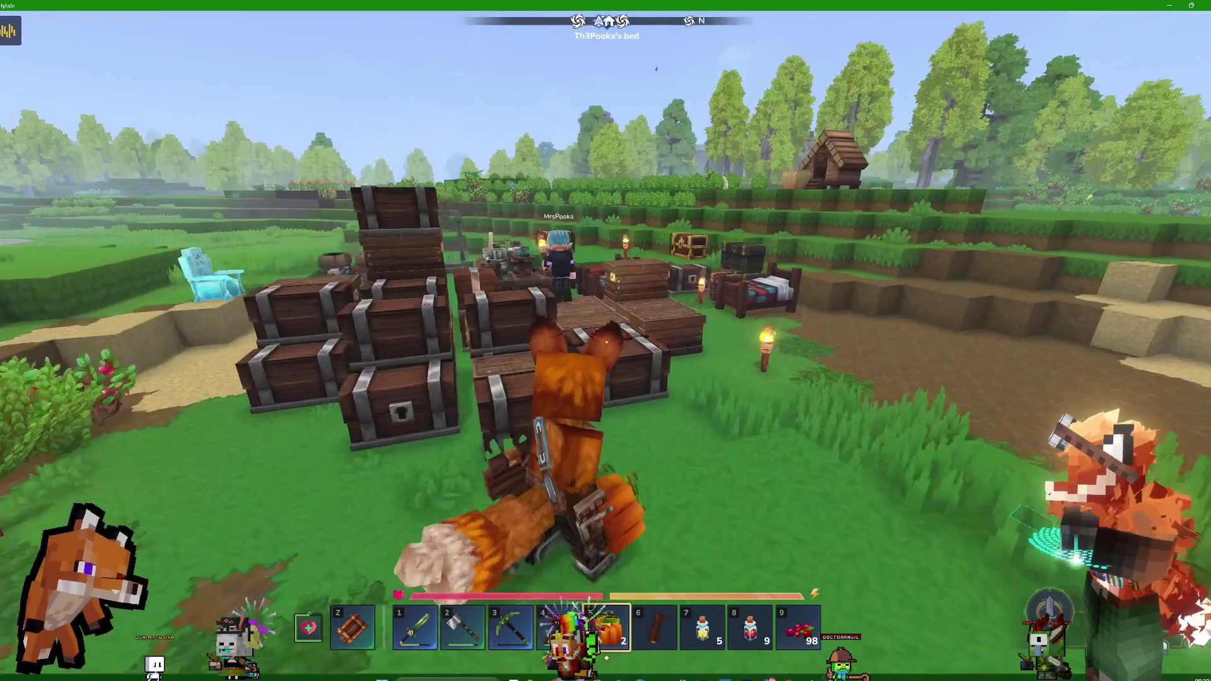
key(w)
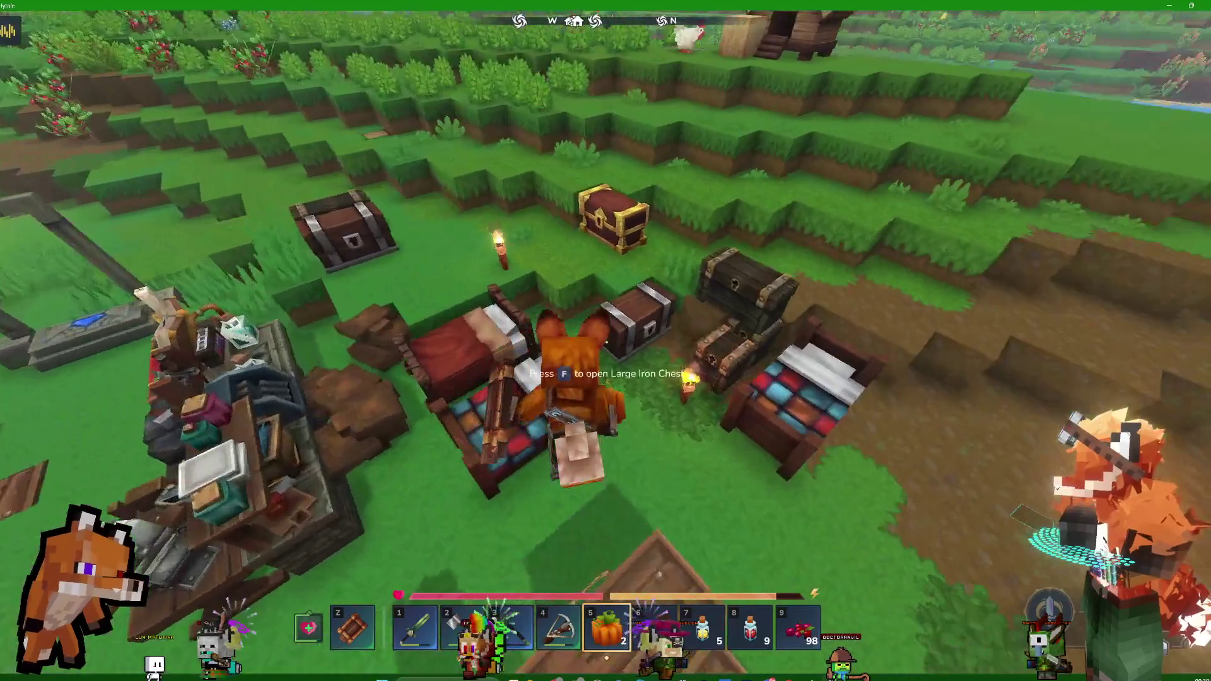
key(w)
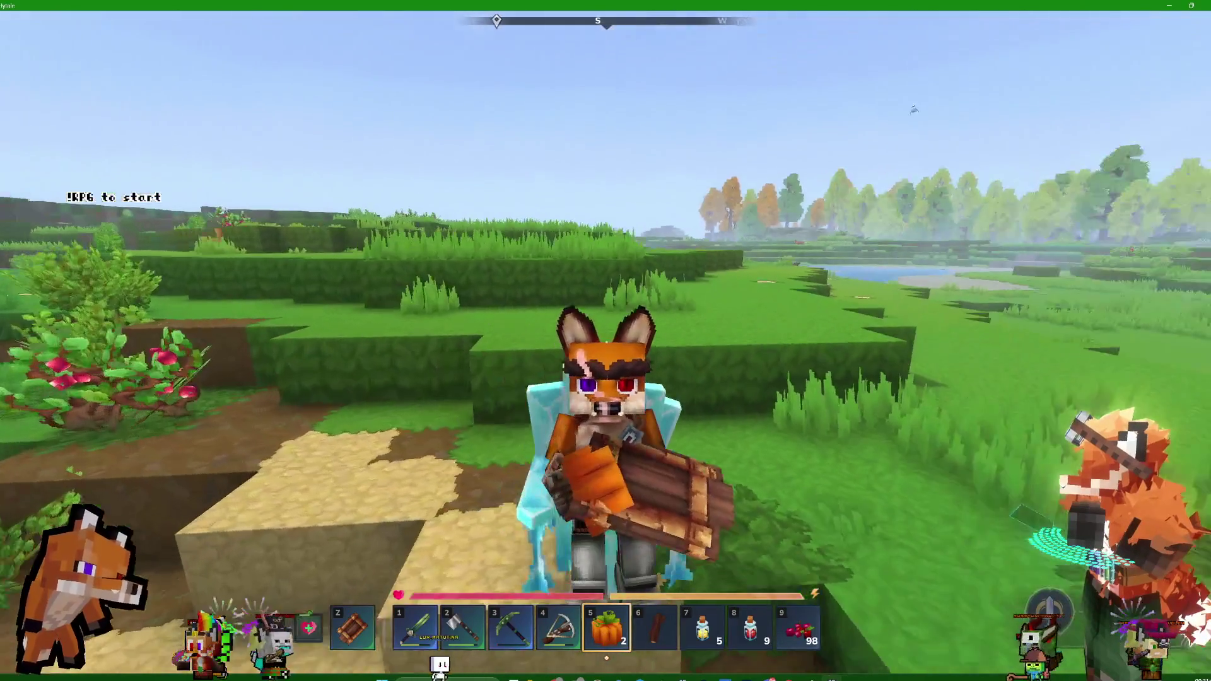
- Clear the Copper Shield from the utility wheel, switch to slot 7, and stand up from the ice throne
key(z)
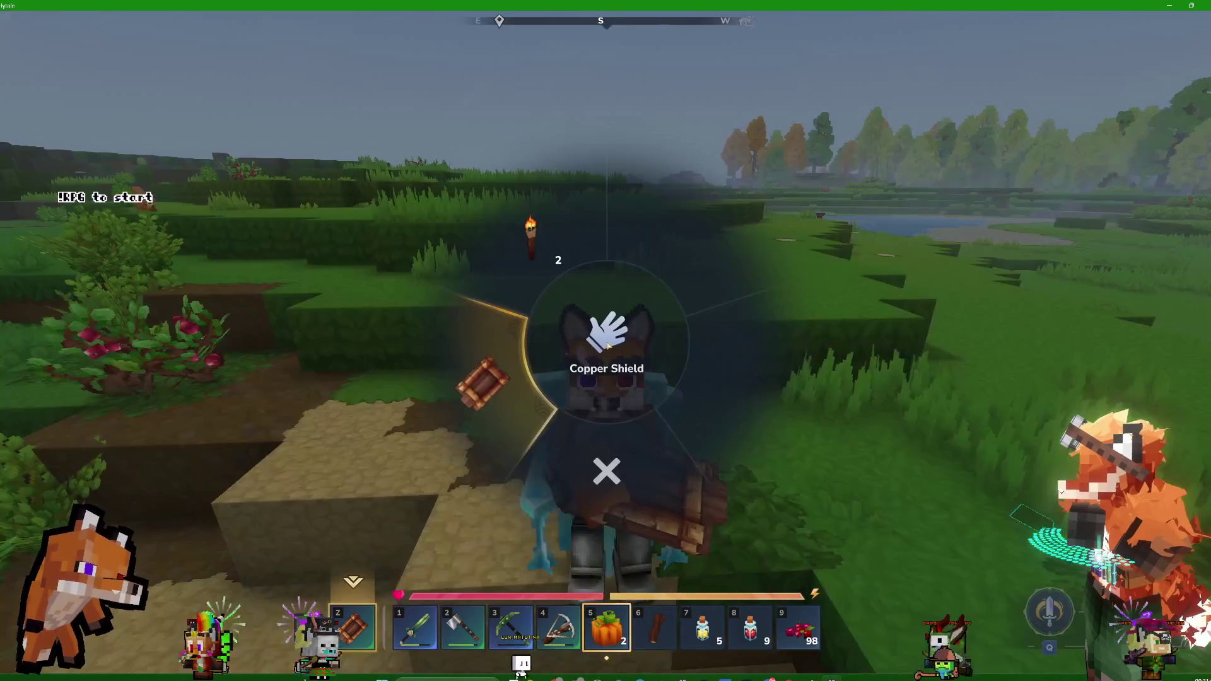
key(7)
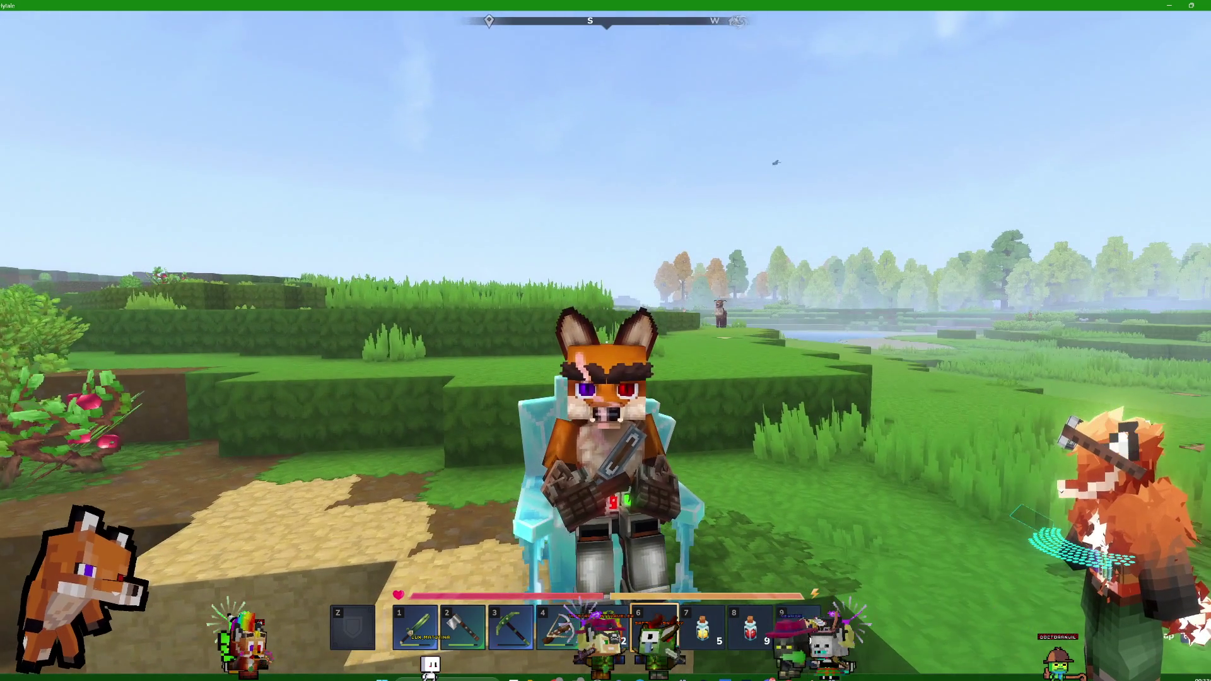
key(shift)
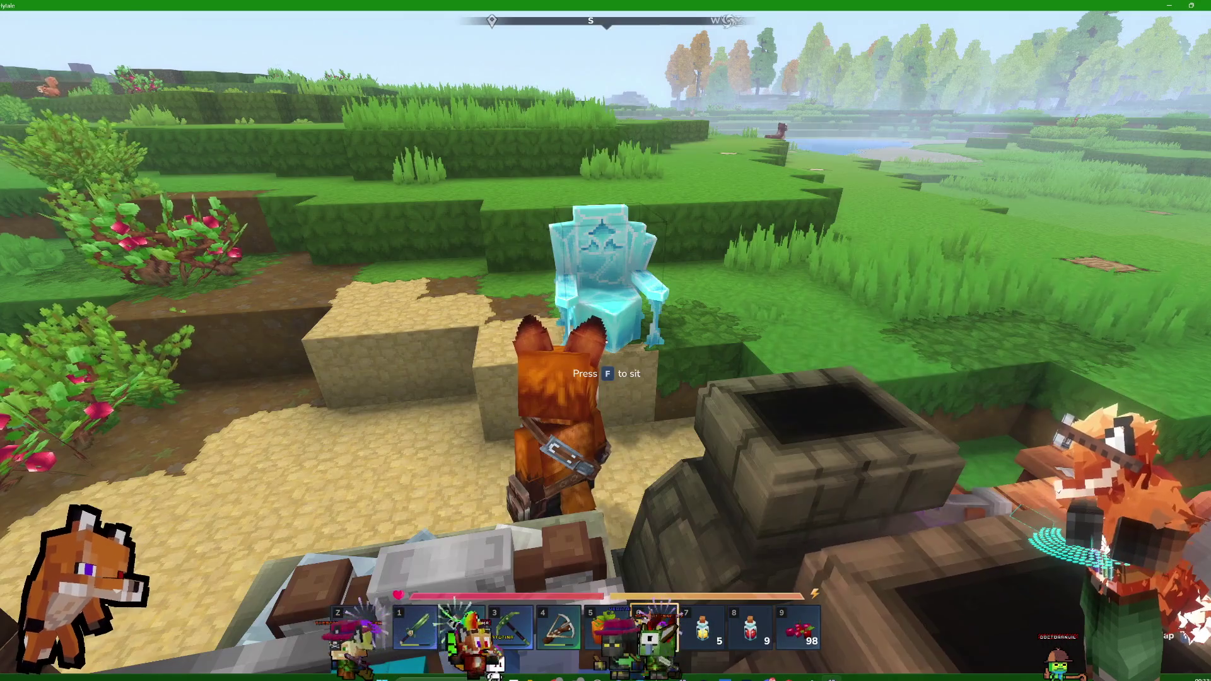
- Switch to first-person view, walk up to the ice throne and sit on it
key(v)
key(w)
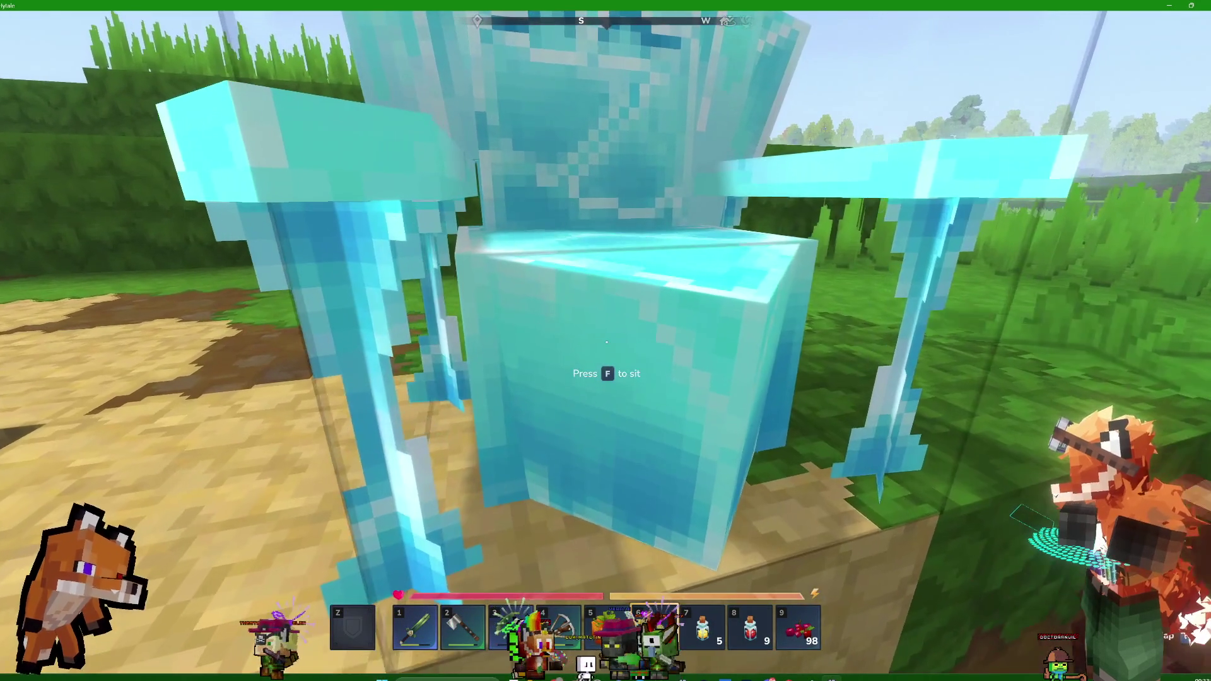
key(w)
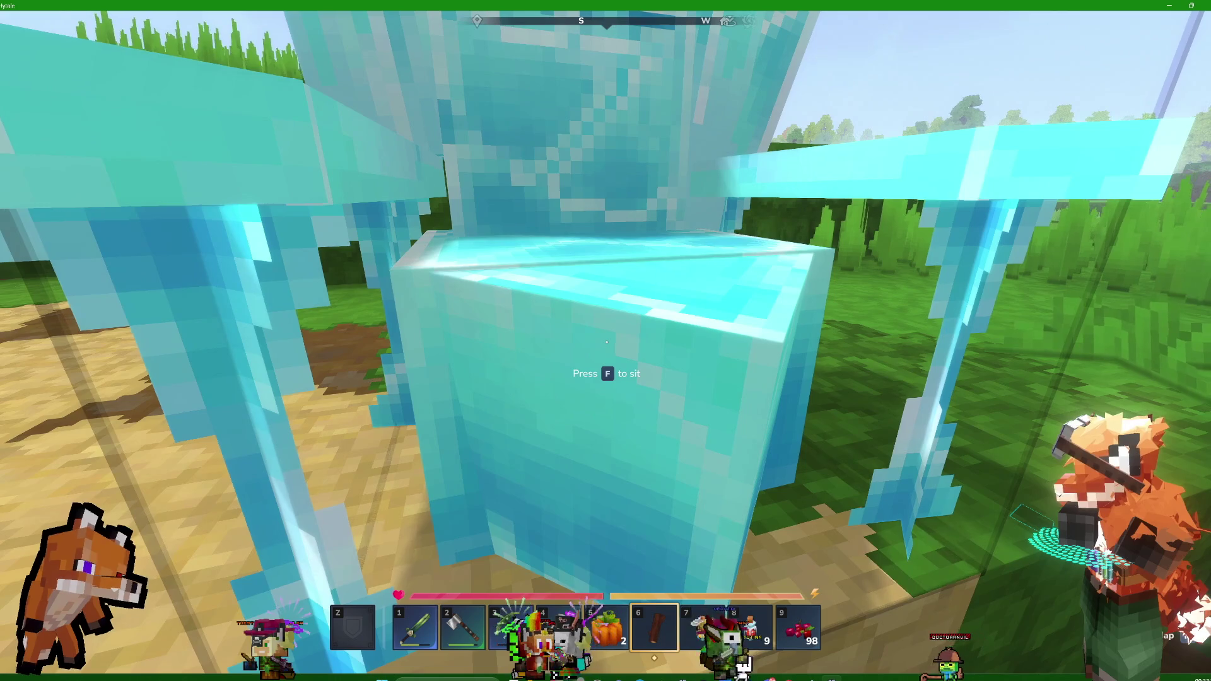
key(f)
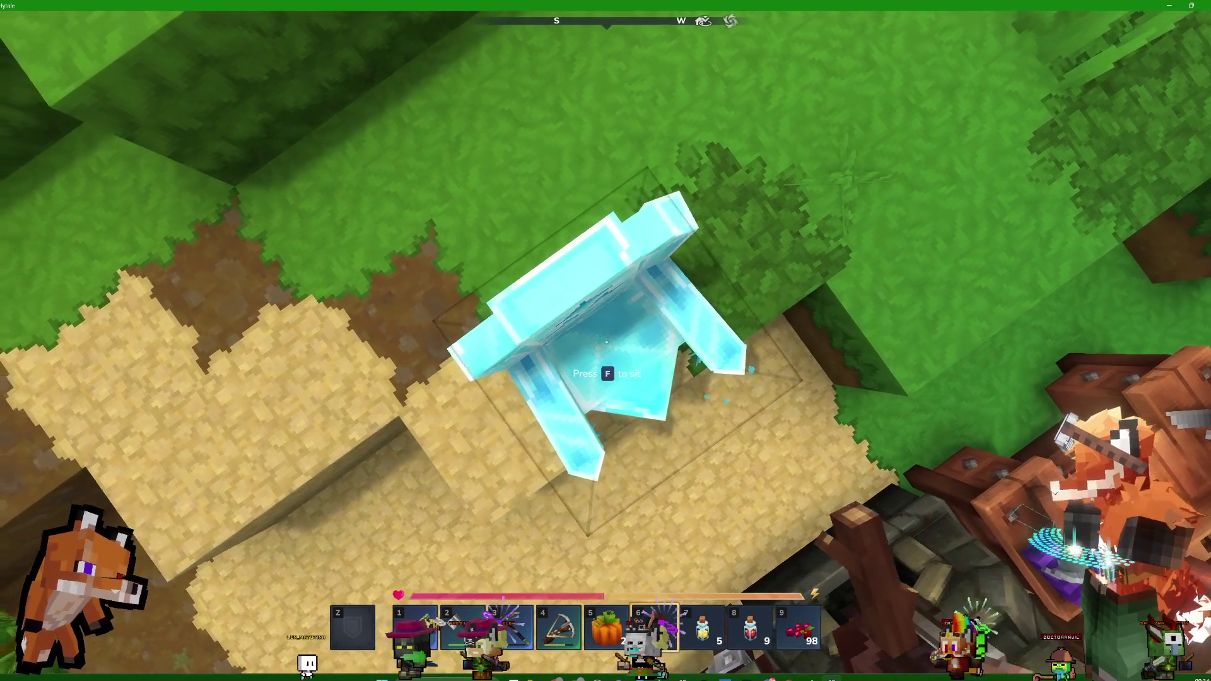
- Step back and sidestep around the ice throne to line up from the front, then sit
key(s)
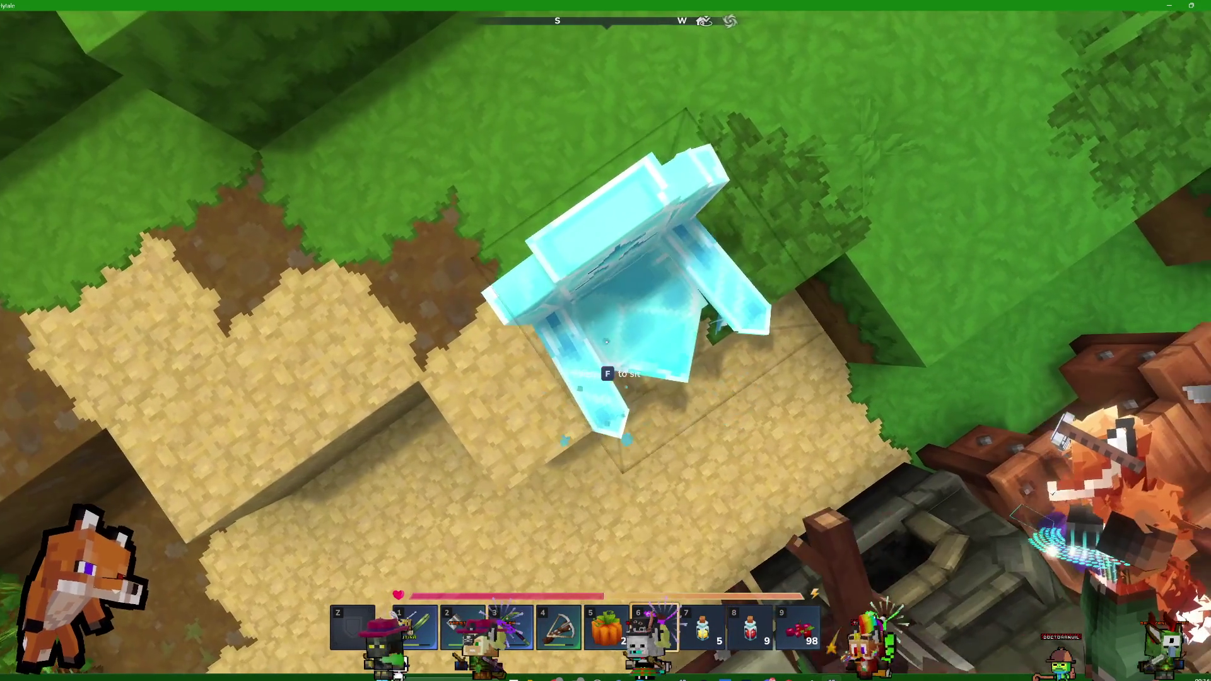
key(a)
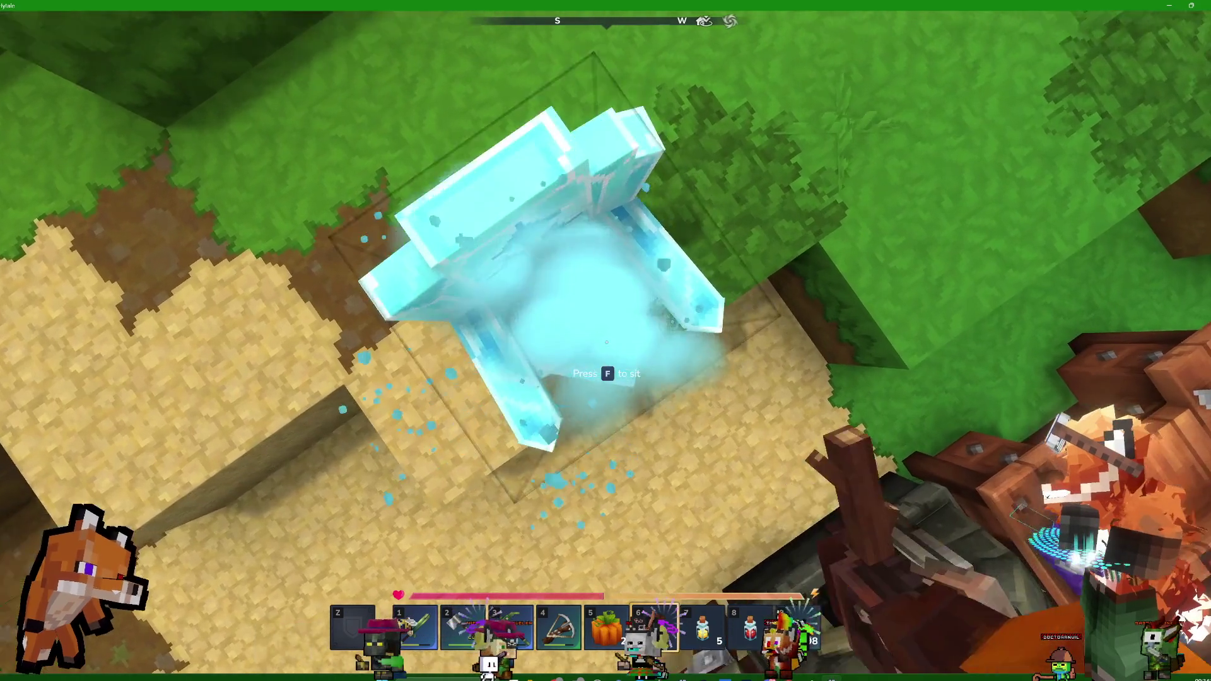
key(w)
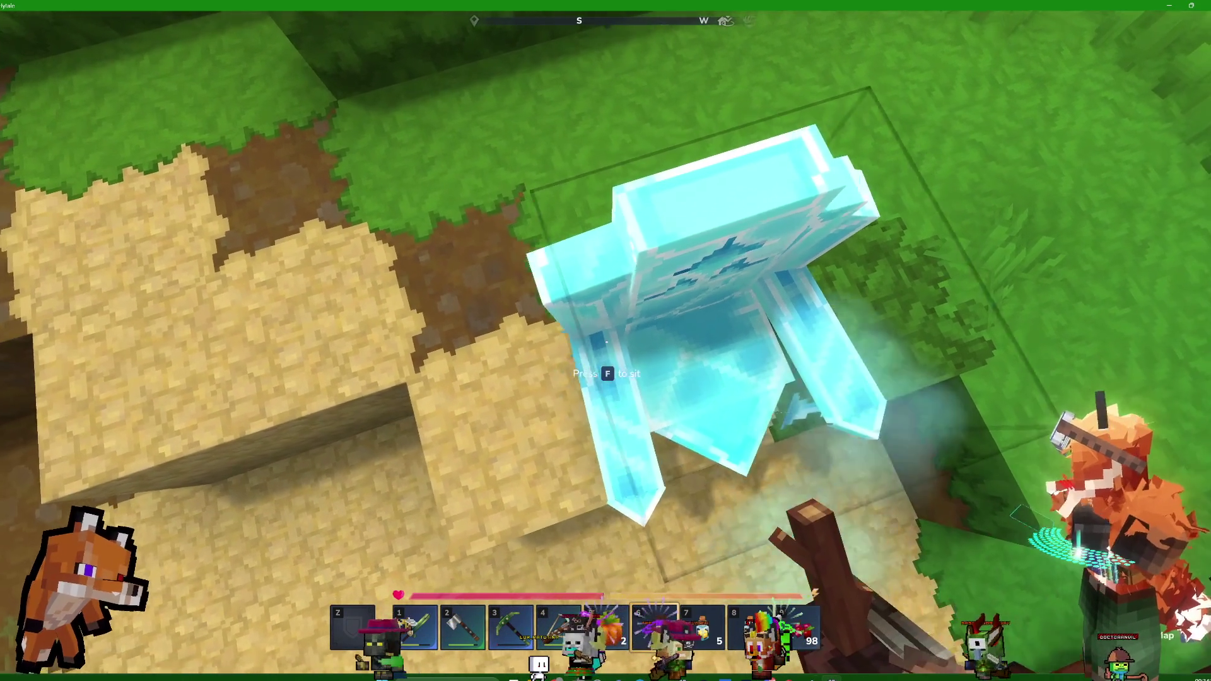
key(d)
key(f)
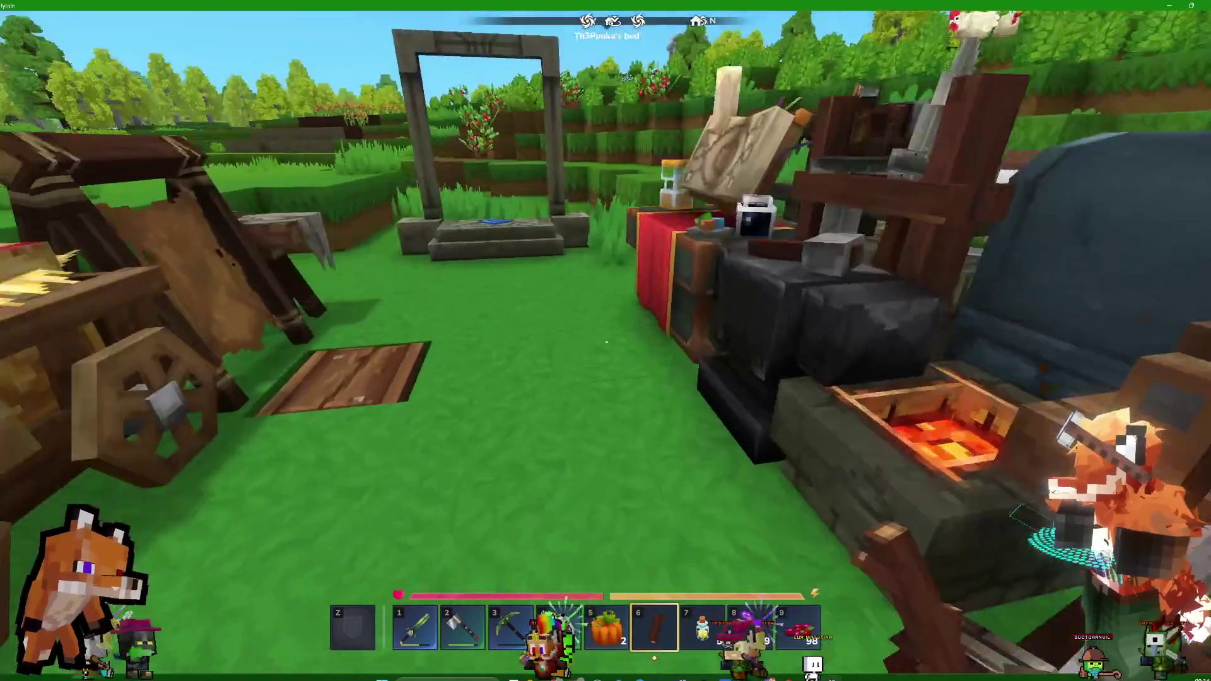
- Walk up beside the warp portal, return to third-person, and back up toward the crafting table and beds
key(w)
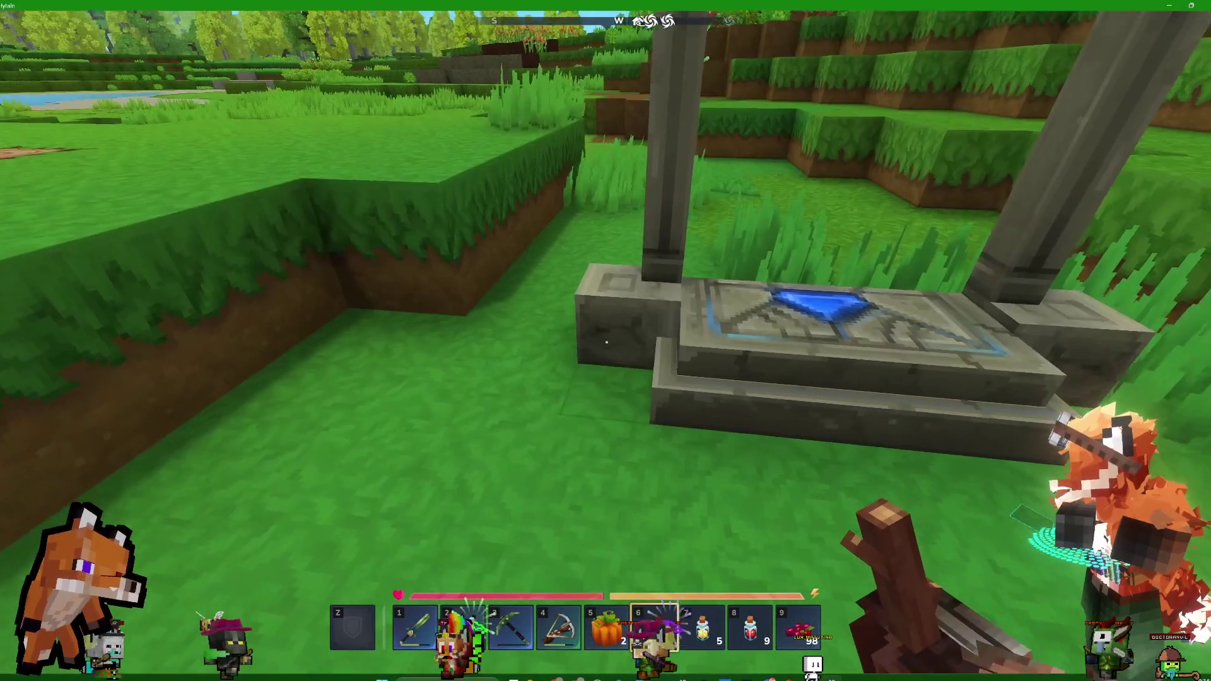
key(s)
key(v)
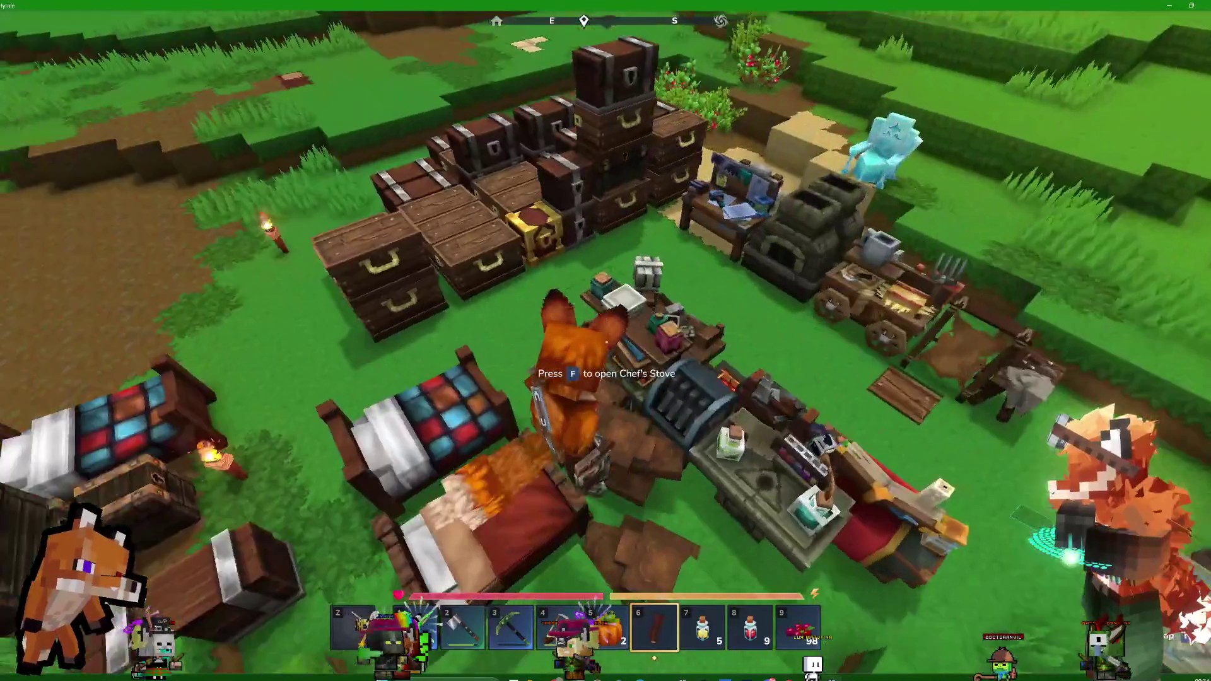
key(s)
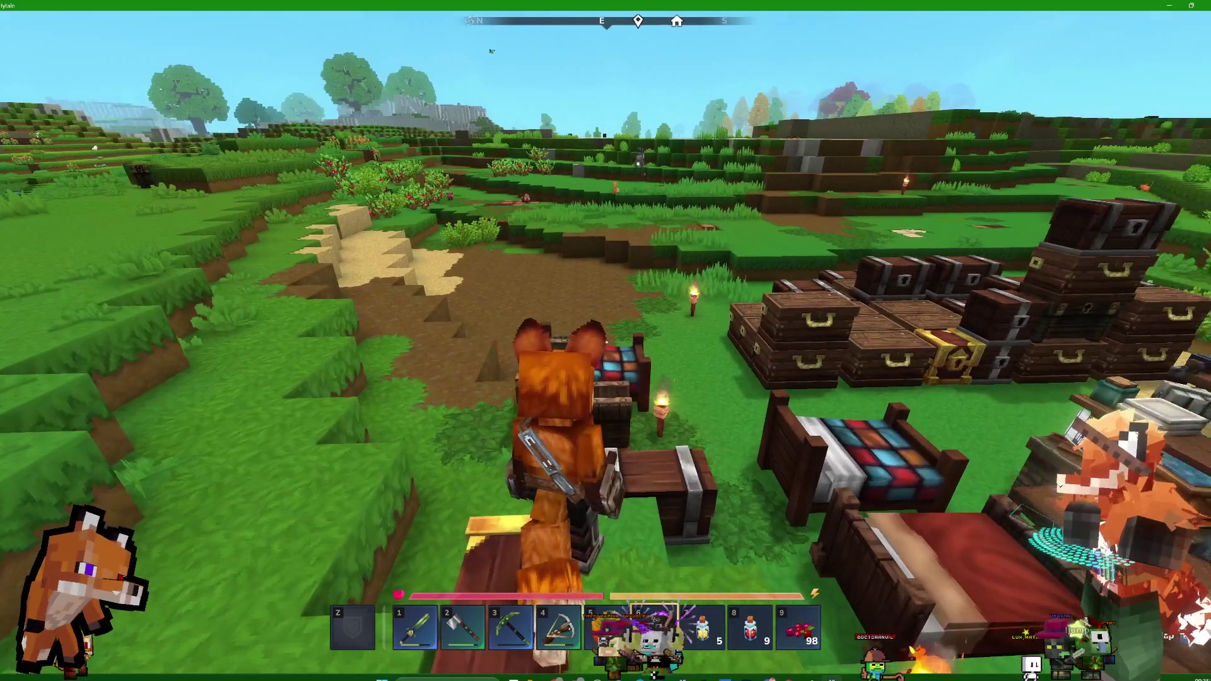
- Bring up the pause menu with return to game, settings and quit options using Esc
key(Escape)
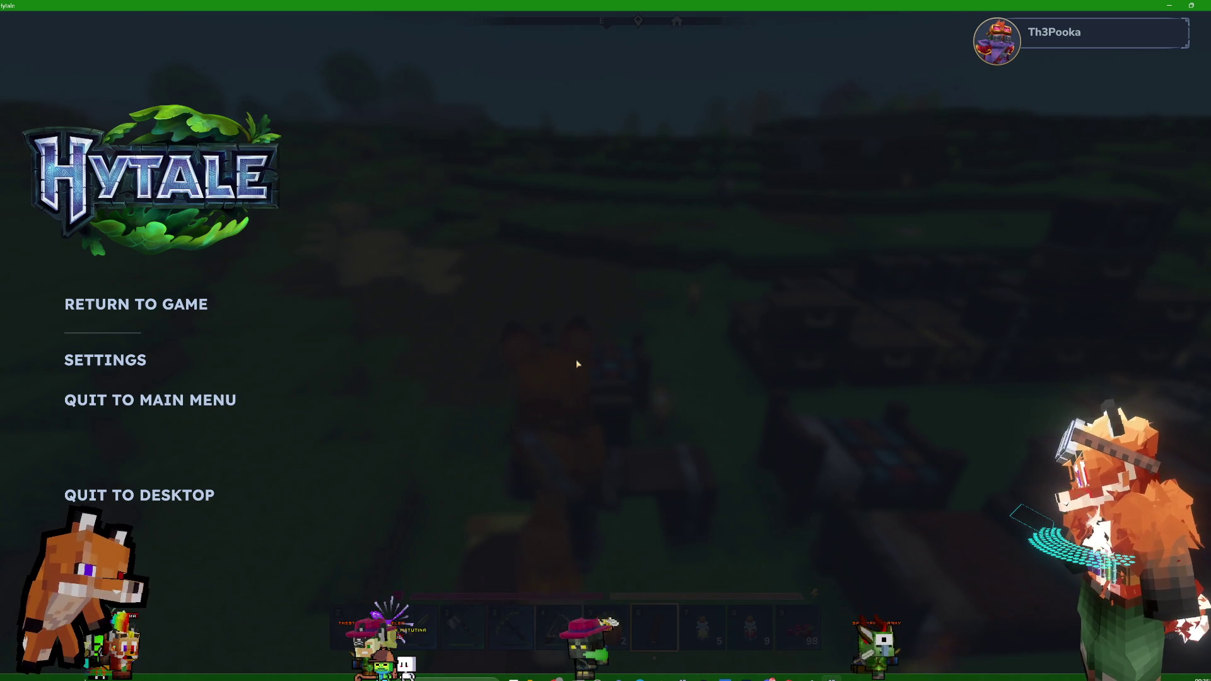
- Pause the game and quit the world to Hytale's main menu
key(Escape)
key(Escape)
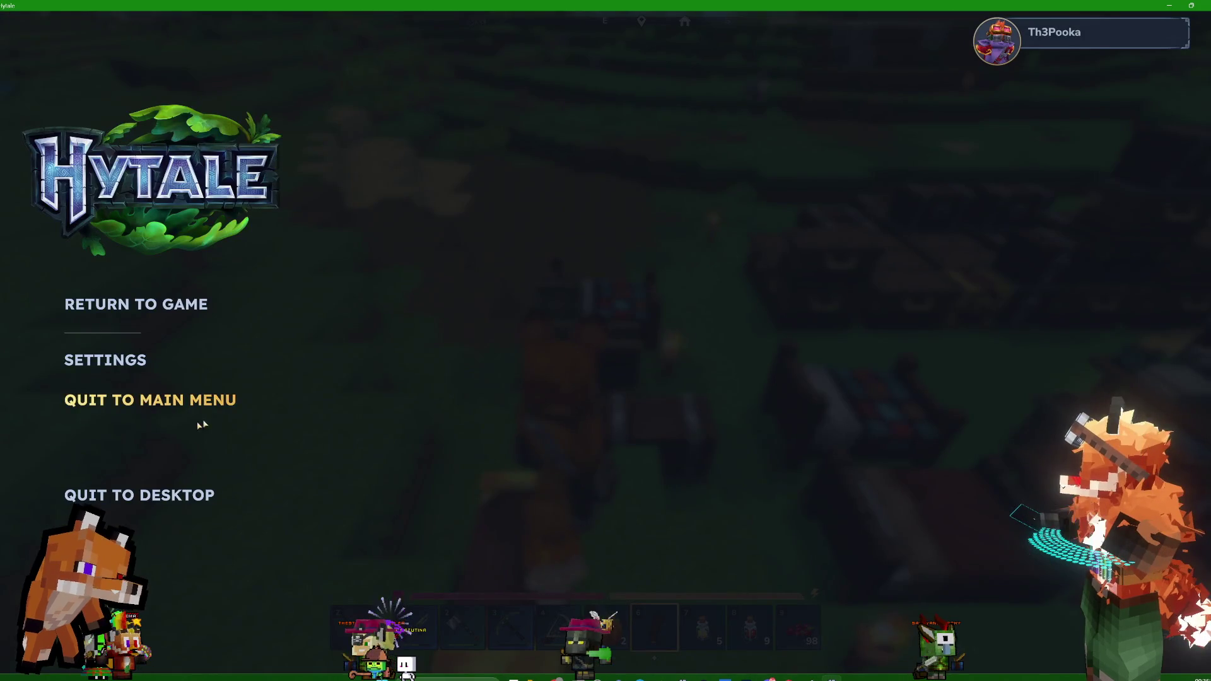
click(184, 403)
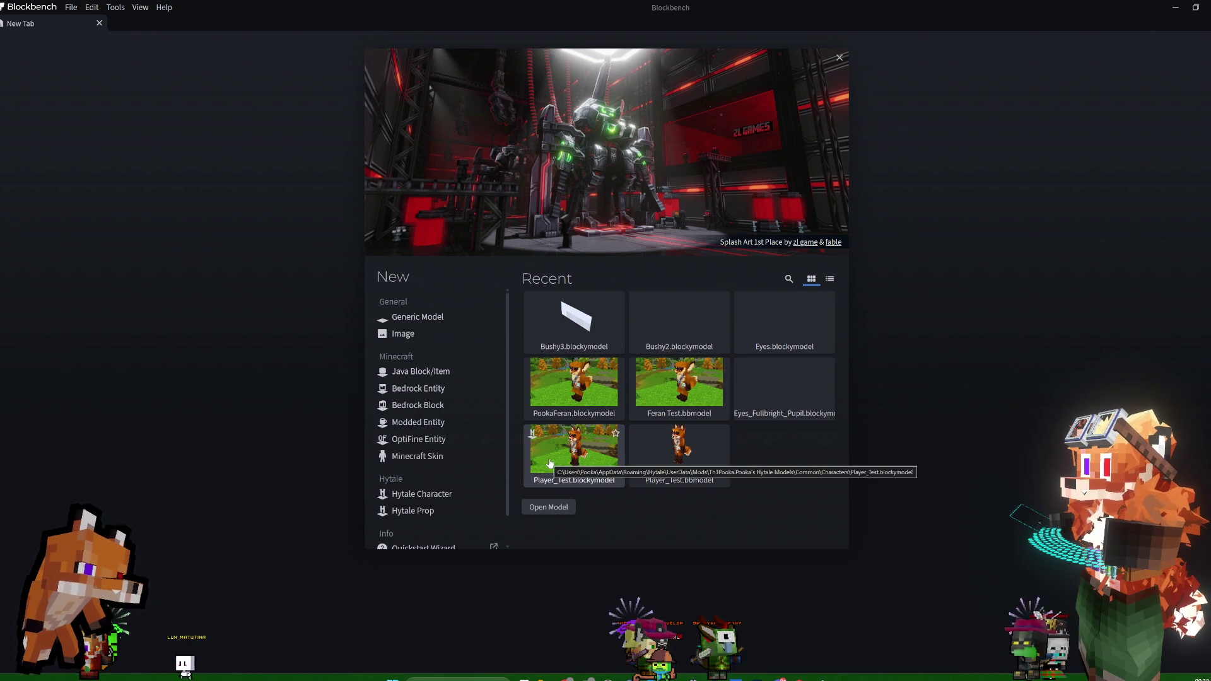
- Open the Player_Test fox model from Blockbench's recent models
click(699, 461)
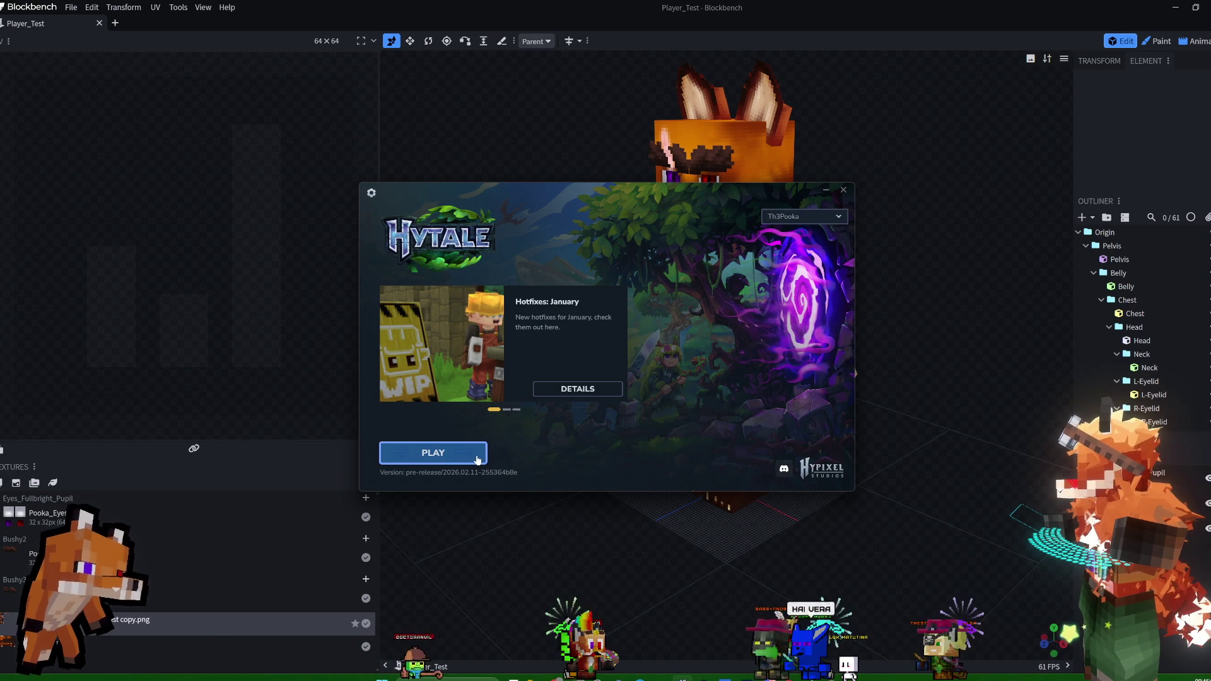
- Launch Hytale with PLAY and accept the Pre-release Patchline notice
click(481, 457)
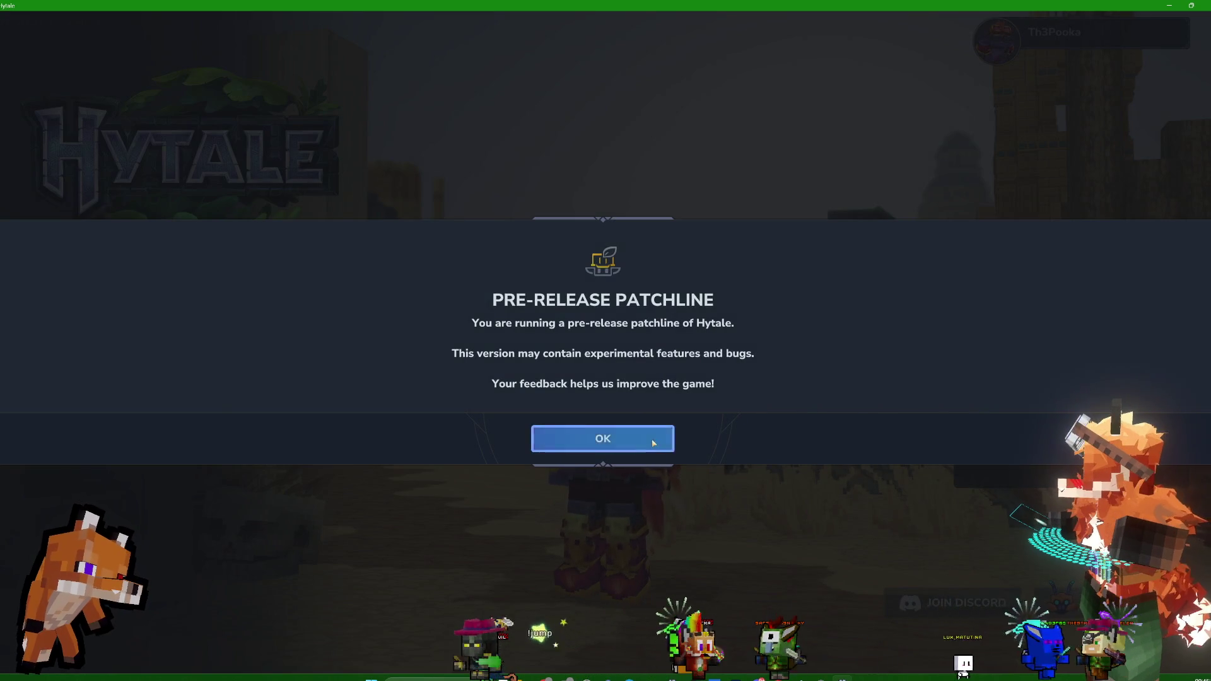
click(647, 441)
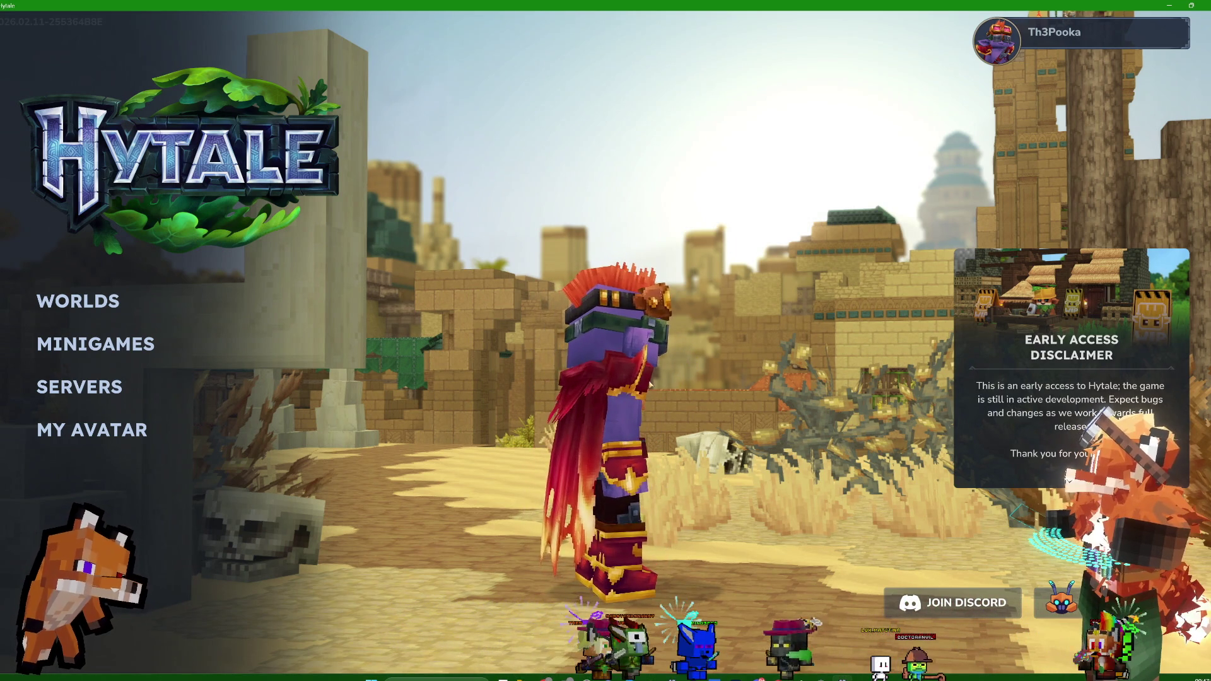
- Snip the avatar's head, turn the avatar to face forward, and snip it again
key(super+shift+s)
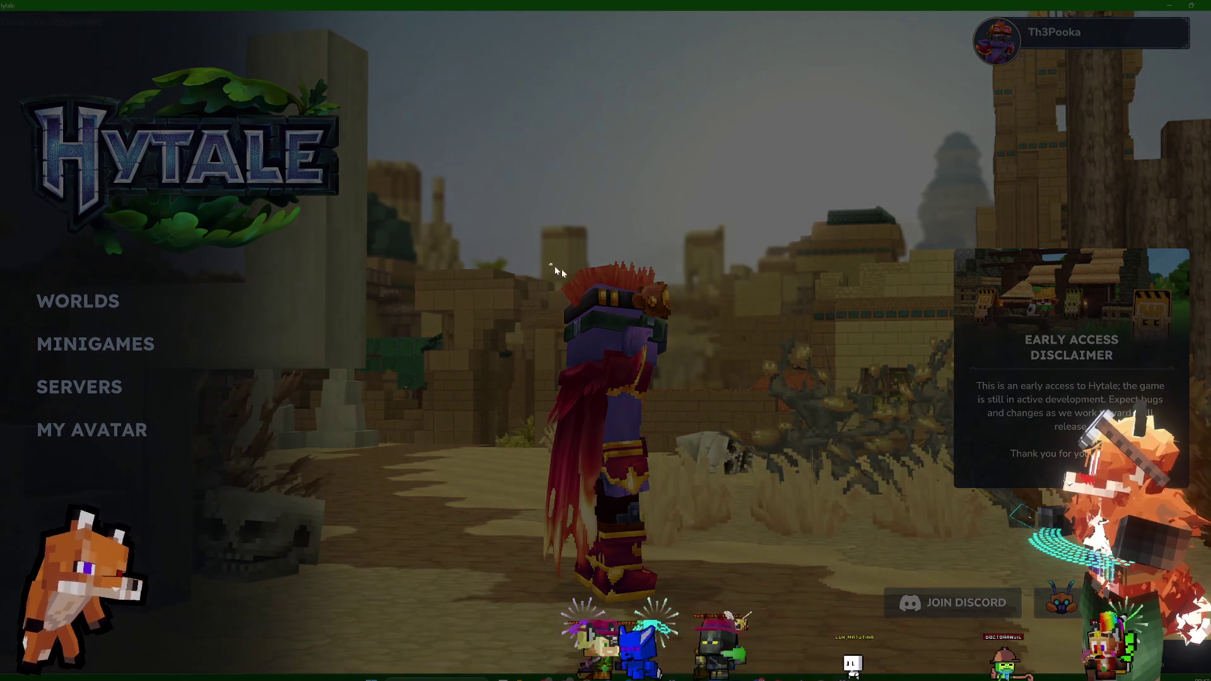
drag(549, 264, 680, 377)
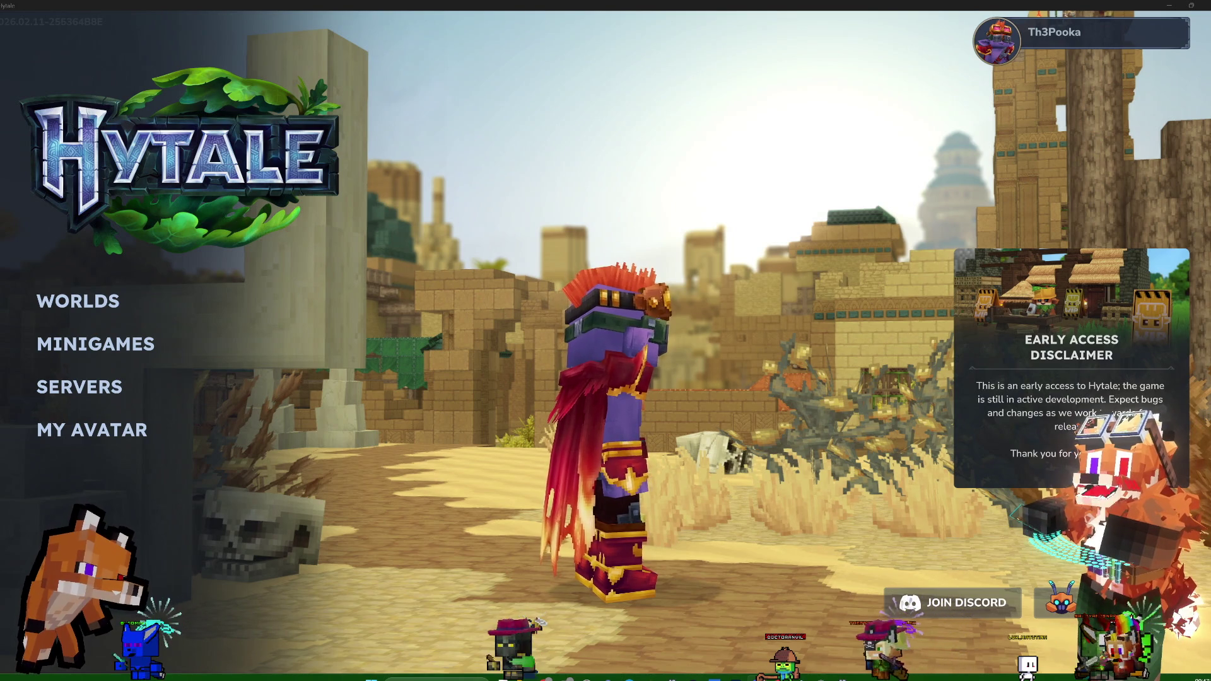
click(677, 355)
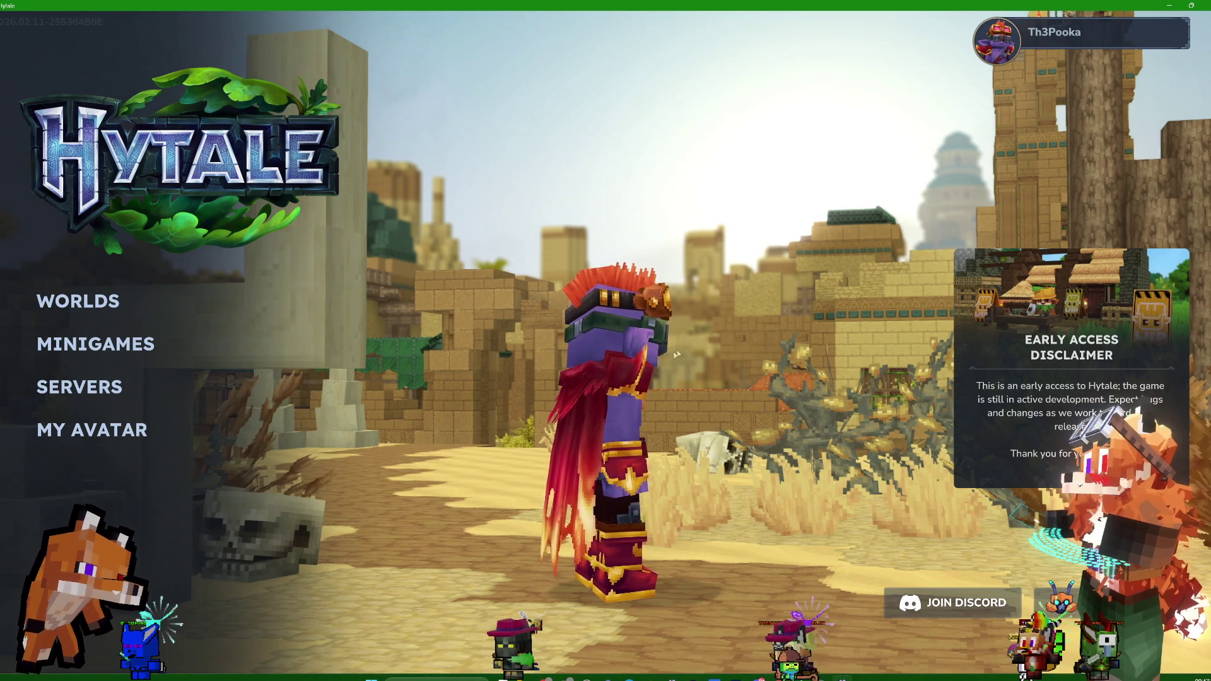
drag(677, 355, 624, 375)
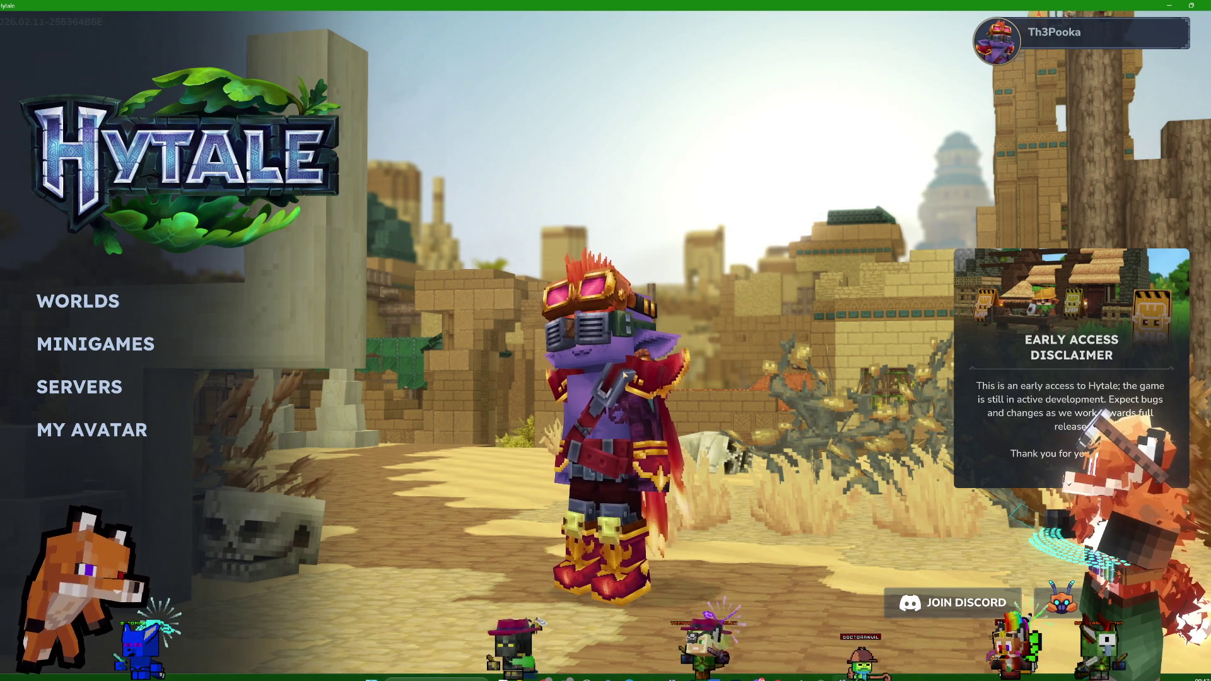
key(super+shift+s)
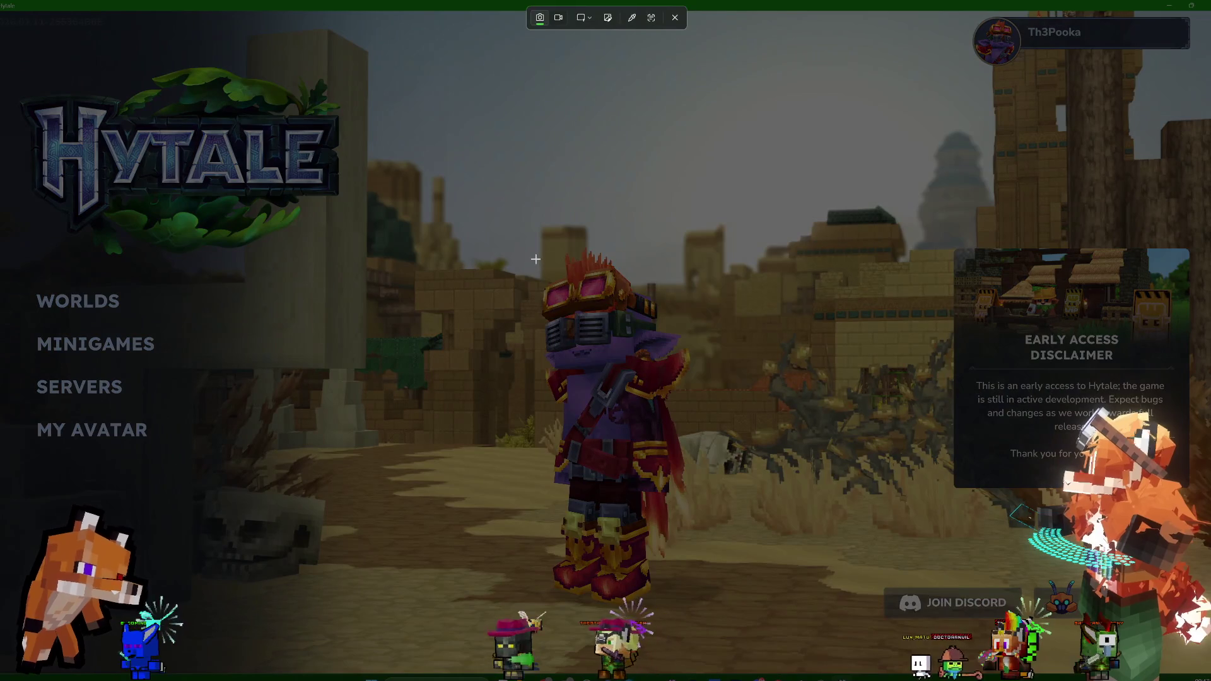
drag(536, 258, 662, 370)
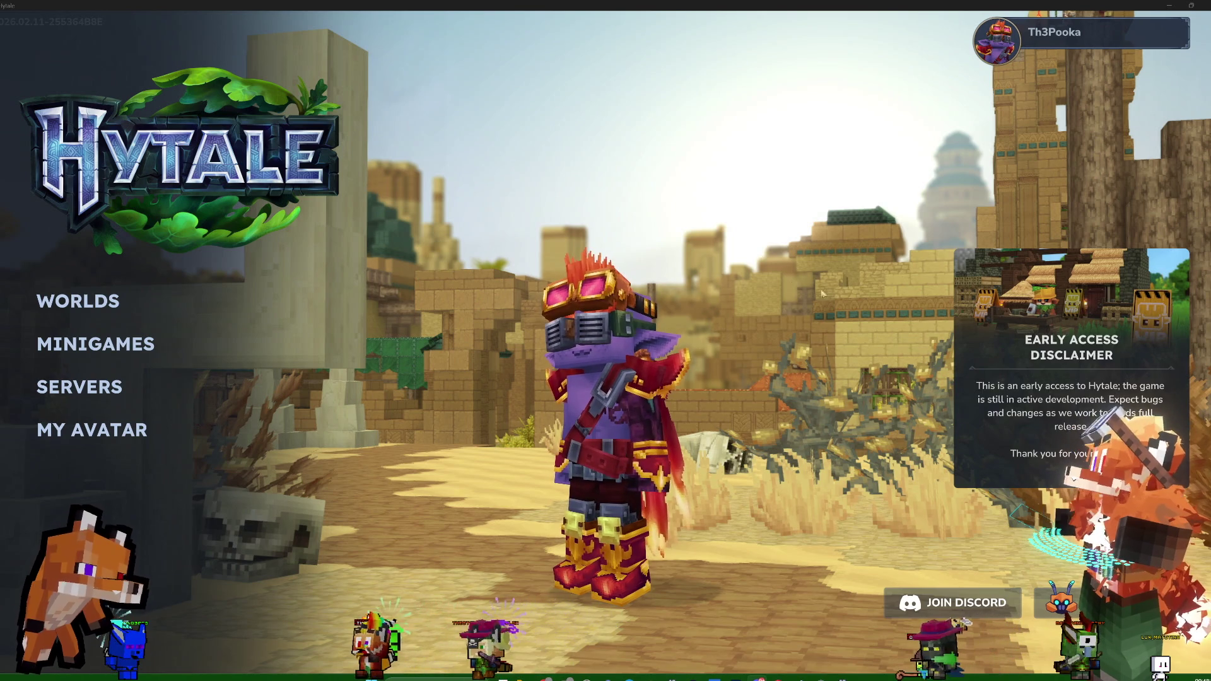
- Spin the avatar through a side view round to its back
click(728, 498)
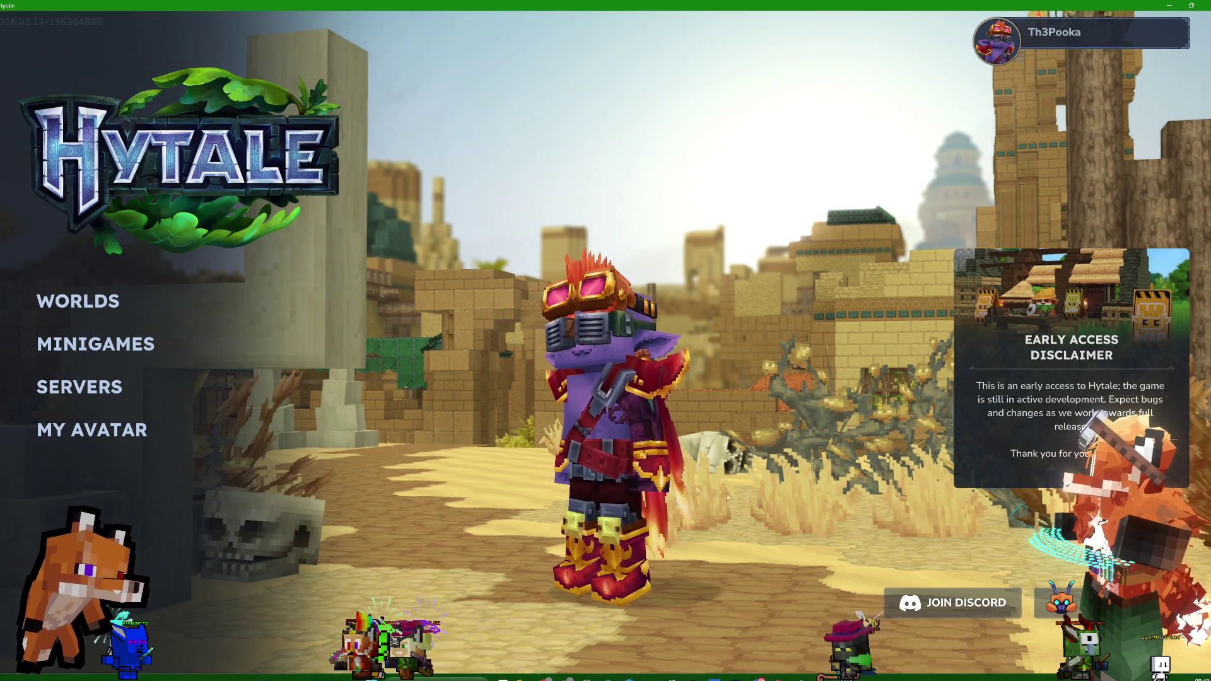
drag(591, 473, 656, 473)
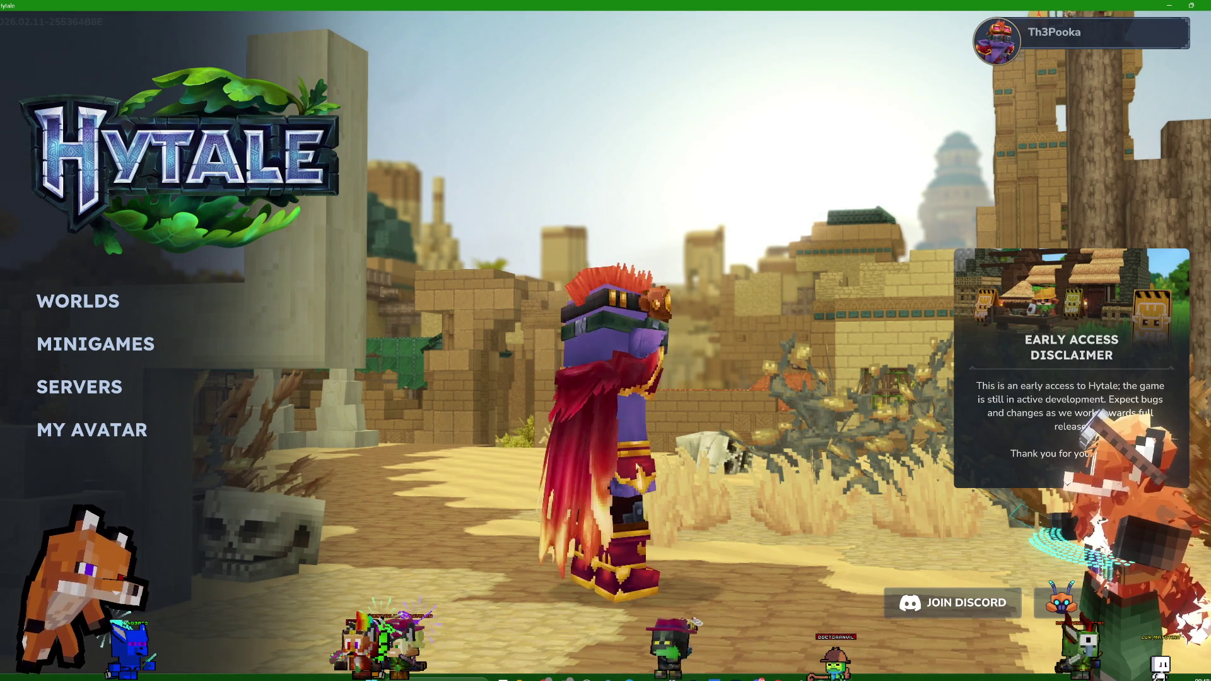
mouse_move(613, 469)
mouse_down()
mouse_move(555, 477)
mouse_move(590, 459)
mouse_move(934, 541)
mouse_up()
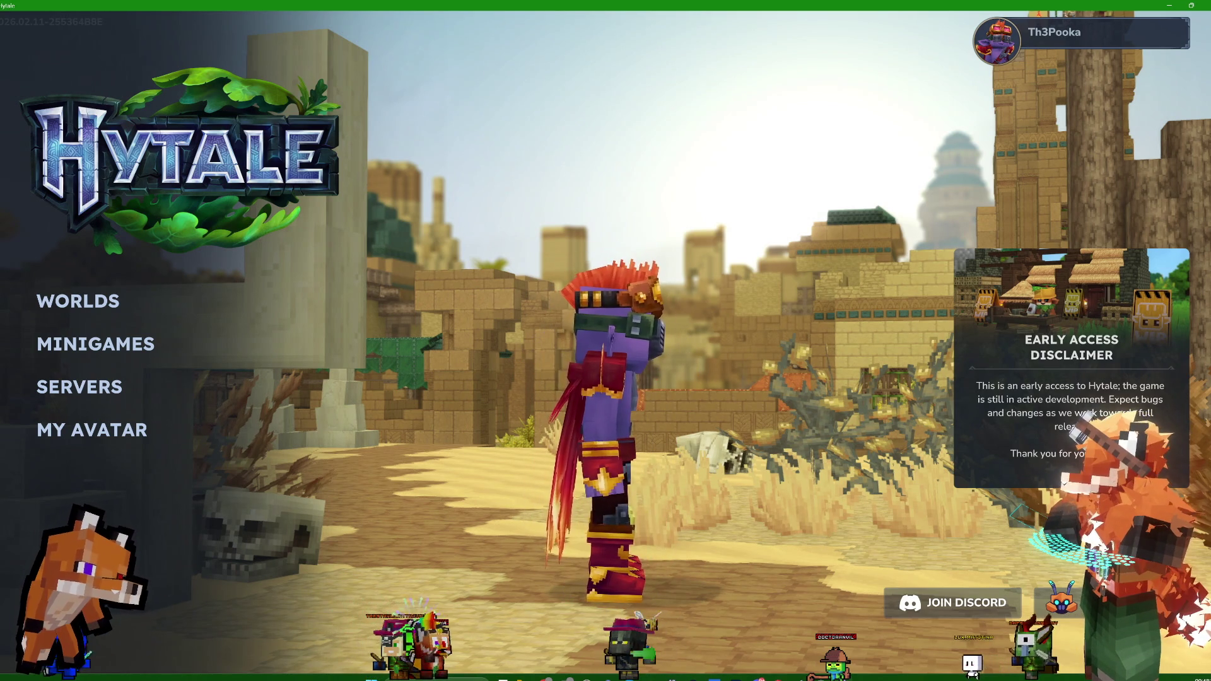
- Search the Start menu for 'pho' and pin Adobe Photoshop 2026 to Start
key(alt+Tab)
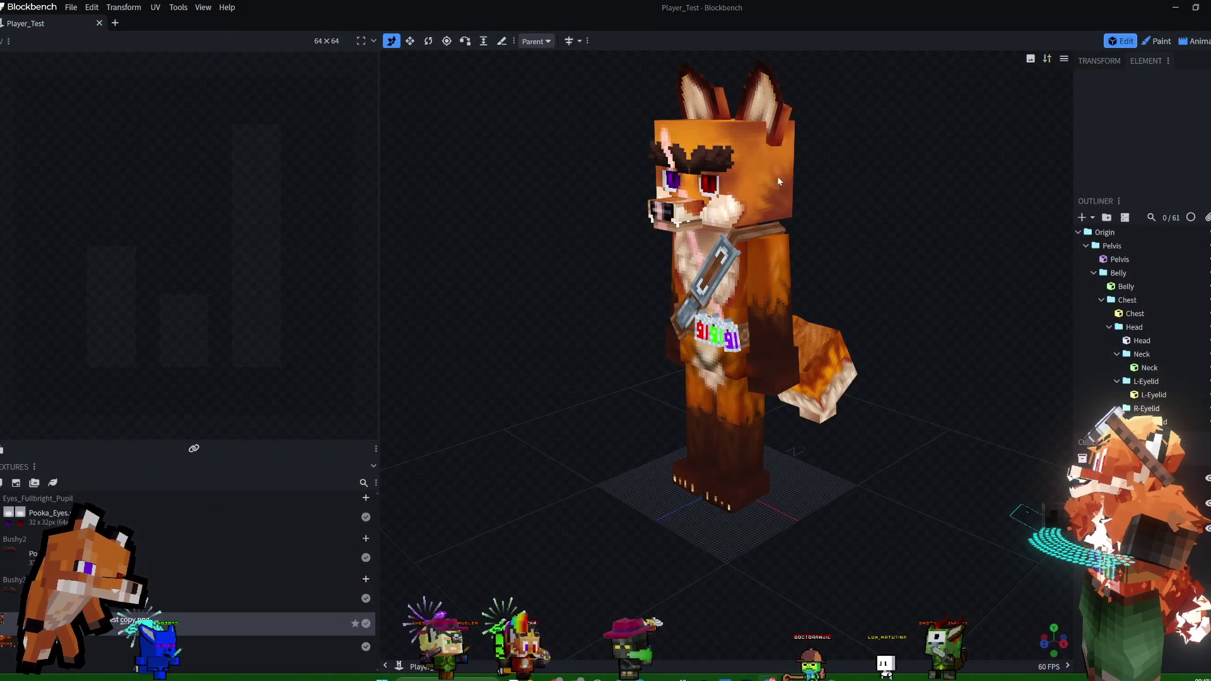
click(531, 675)
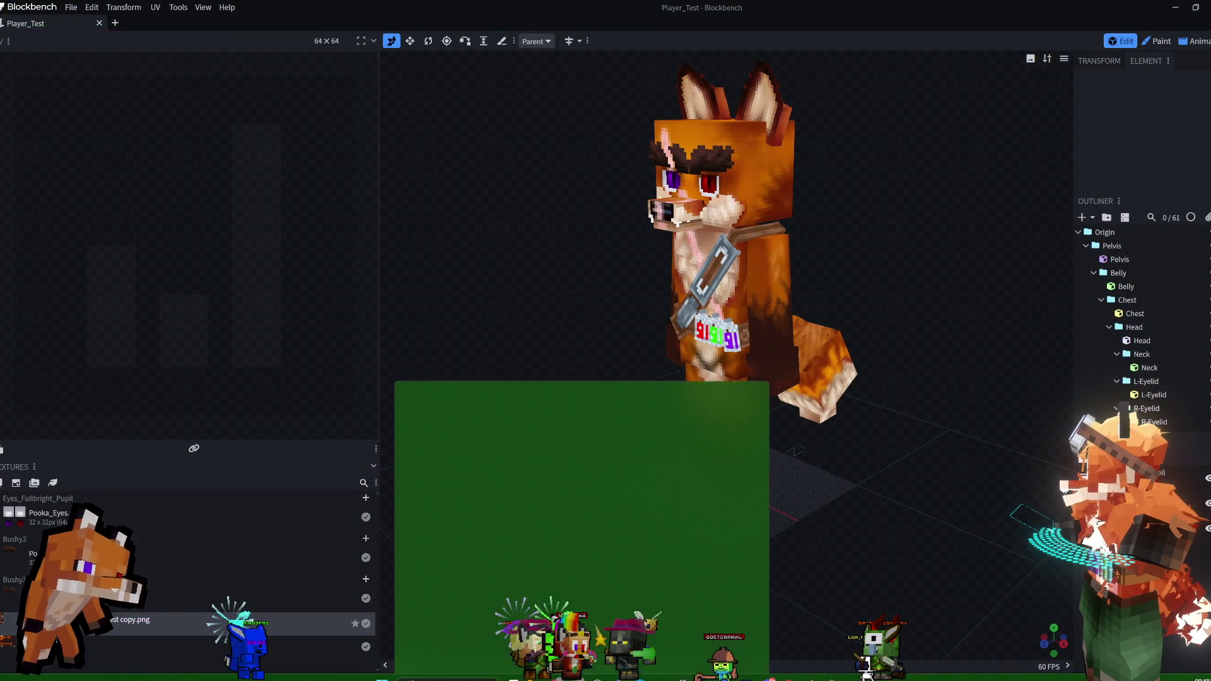
key(super)
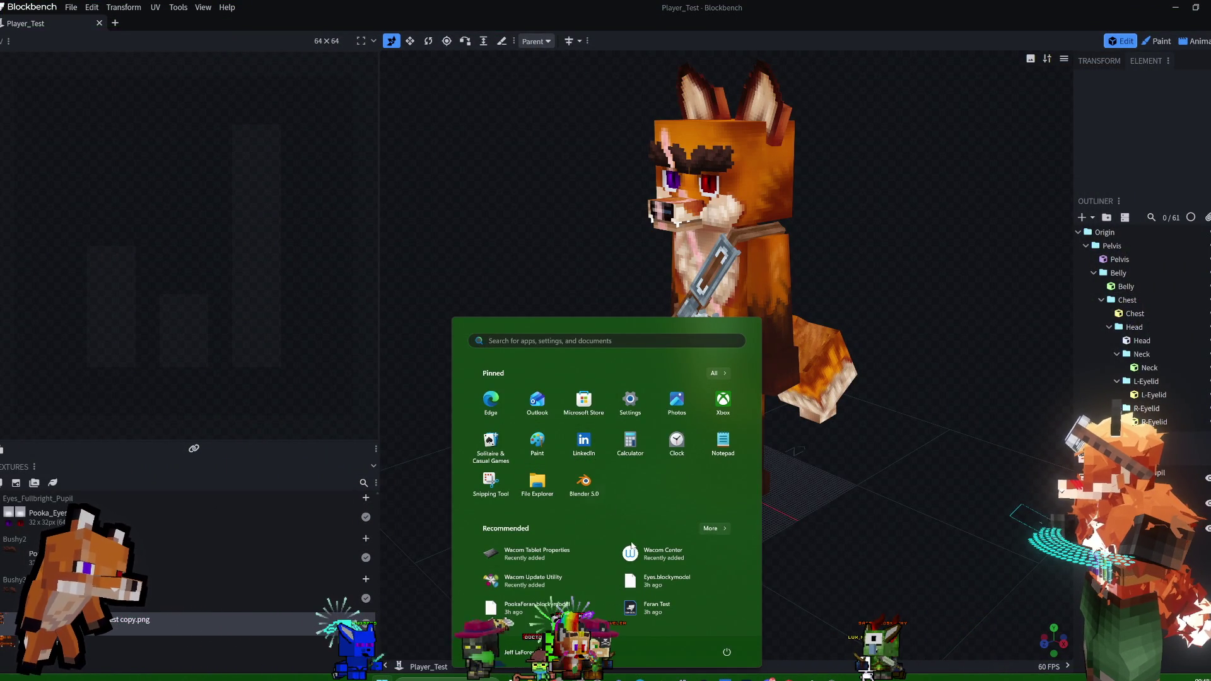
text(ph)
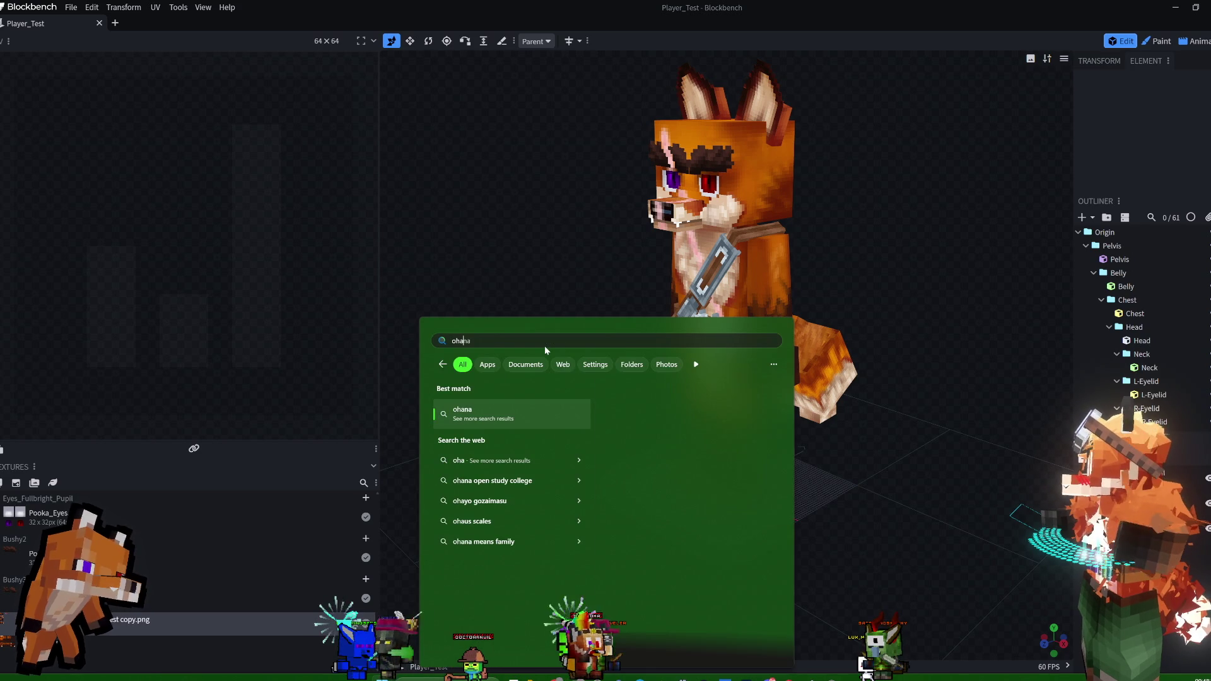
text(o)
key(BackSpace)
key(BackSpace)
key(BackSpace)
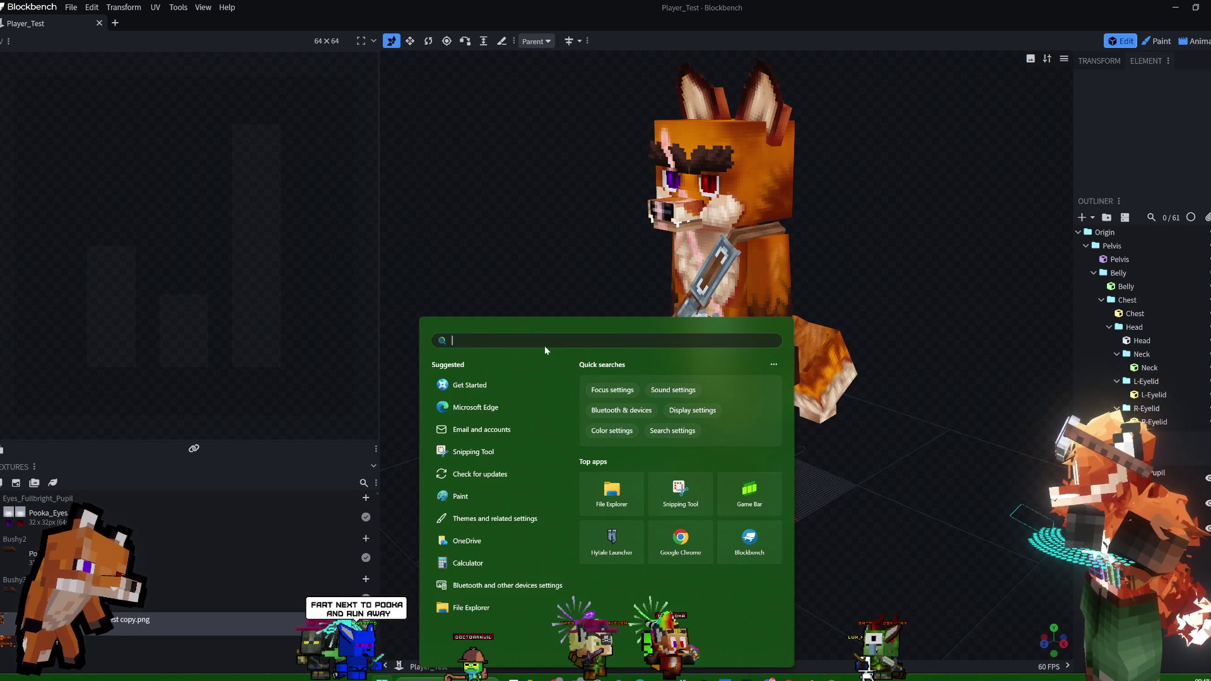
text(pho)
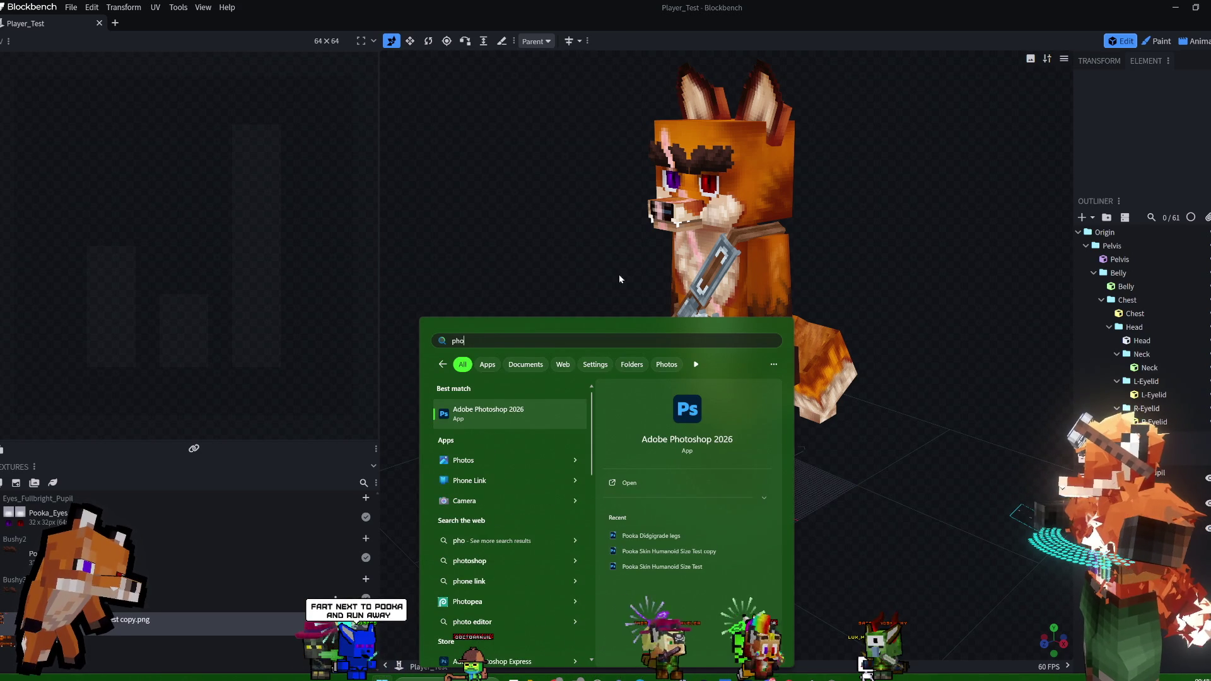
right_click(535, 416)
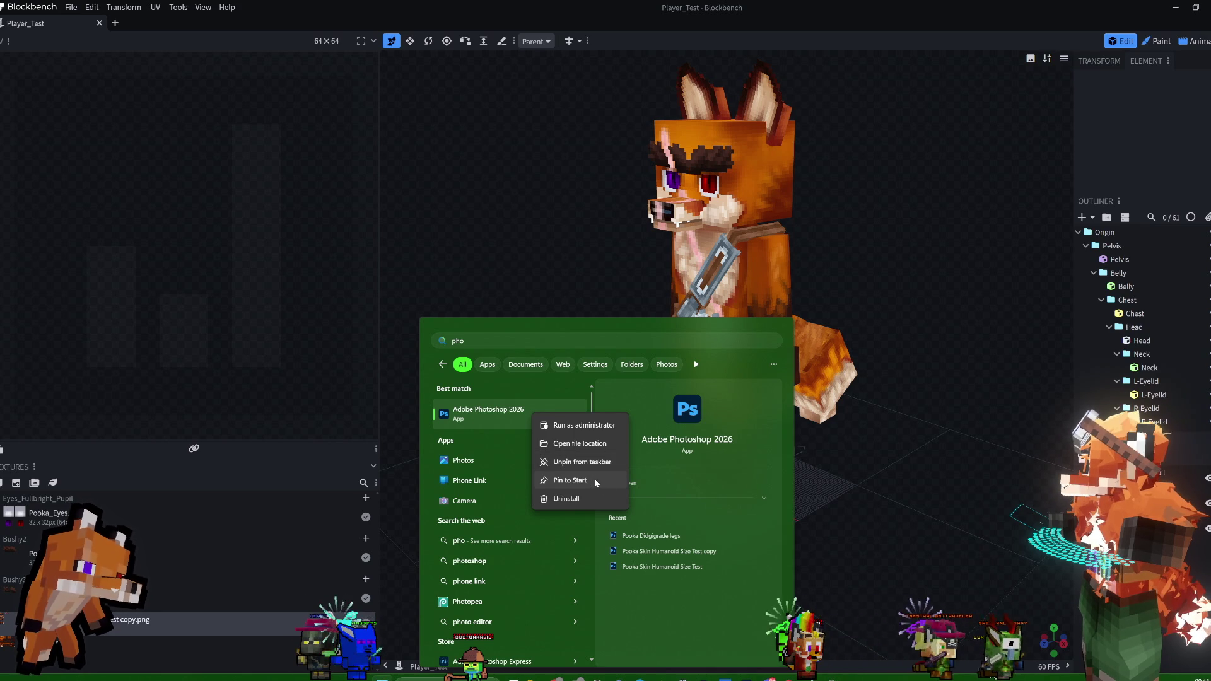
click(594, 480)
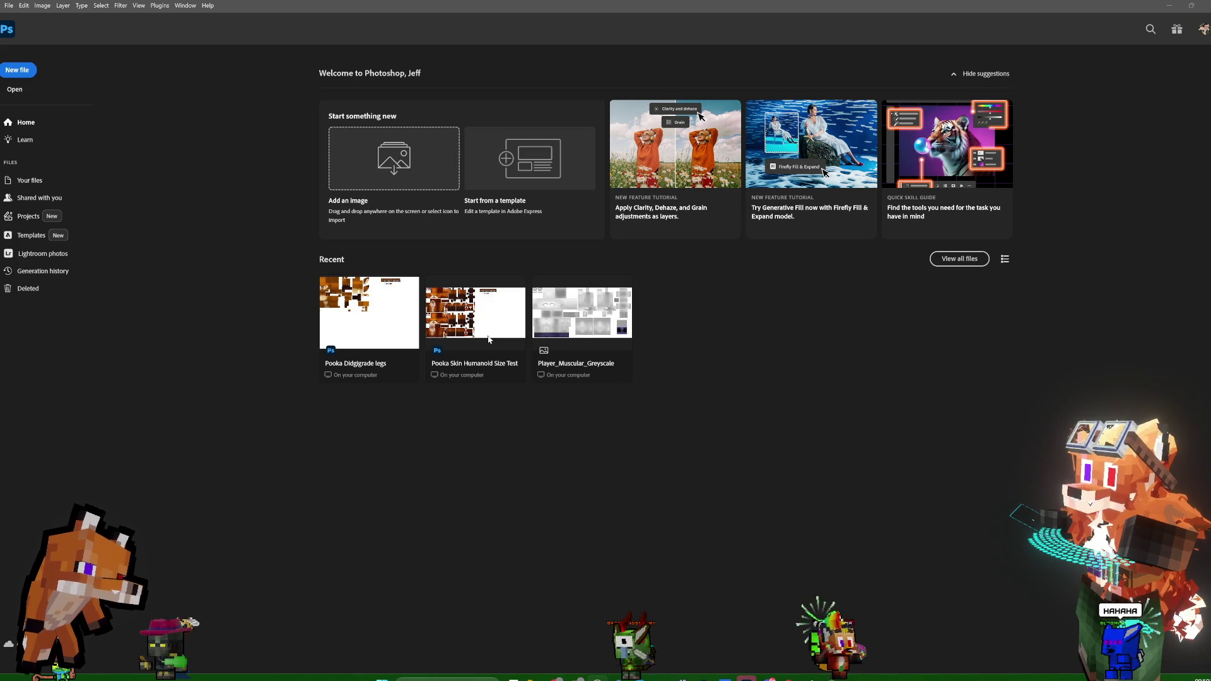
- Open Pooka Skin Humanoid Size Test from Recent and zoom the sheet to about 575%
click(489, 339)
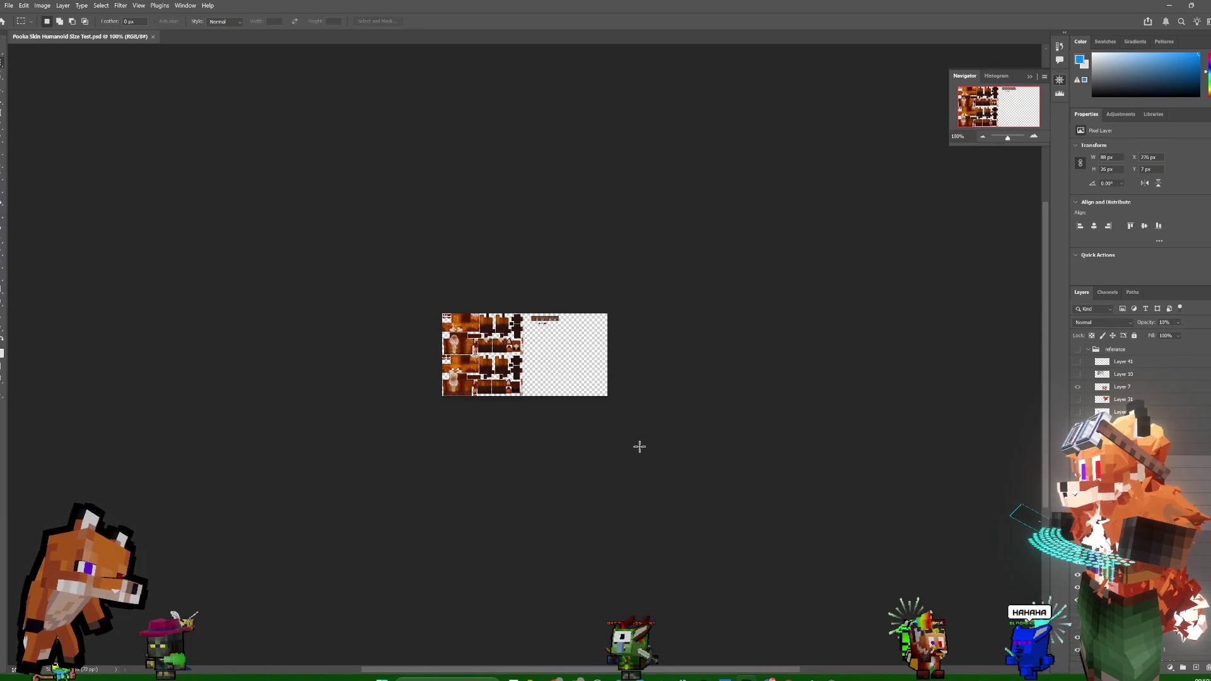
drag(1007, 140, 1016, 140)
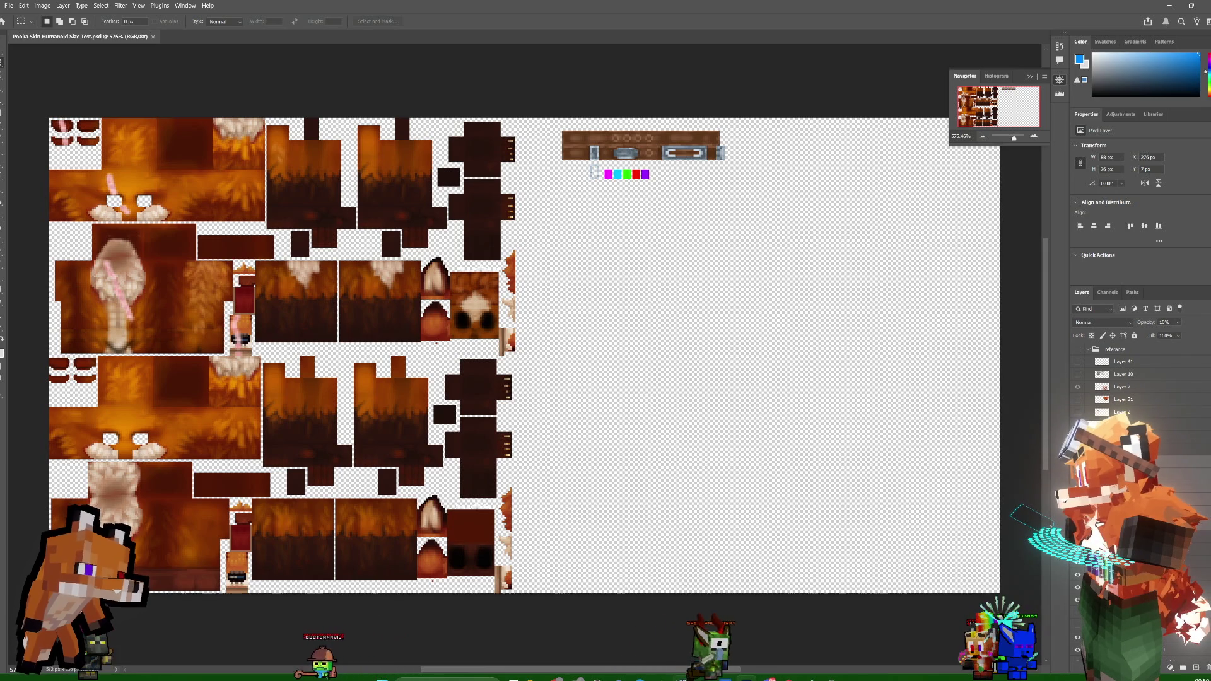
click(633, 678)
mouse_move(565, 679)
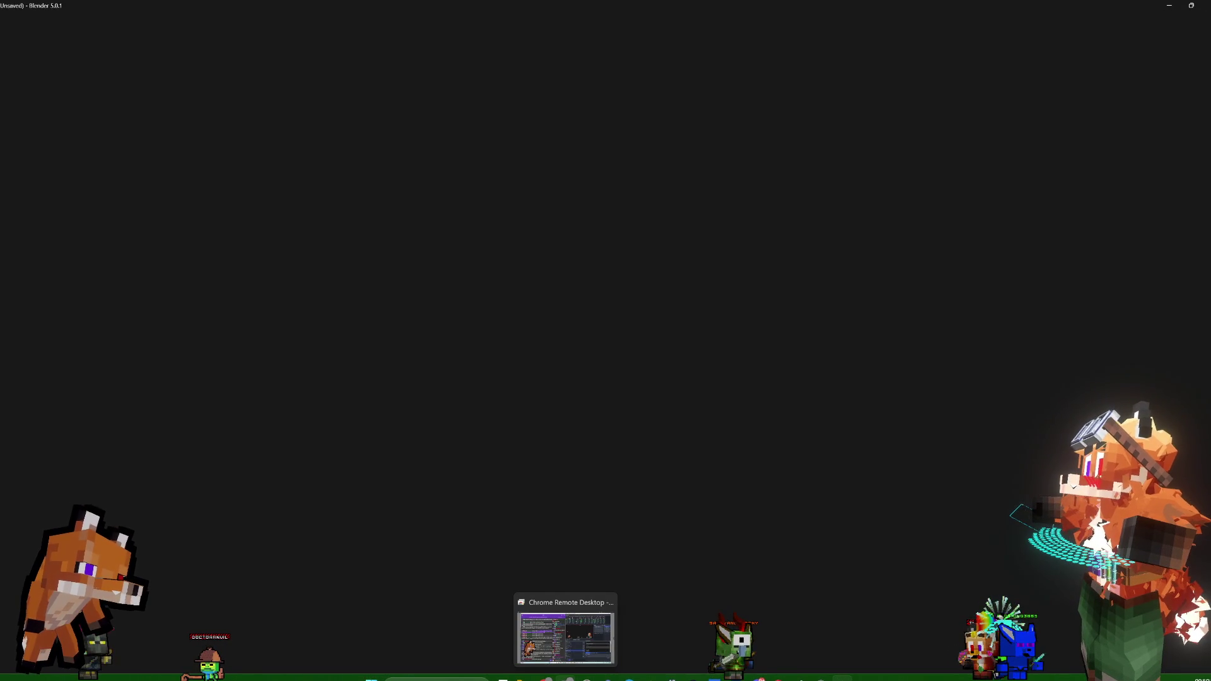
click(566, 679)
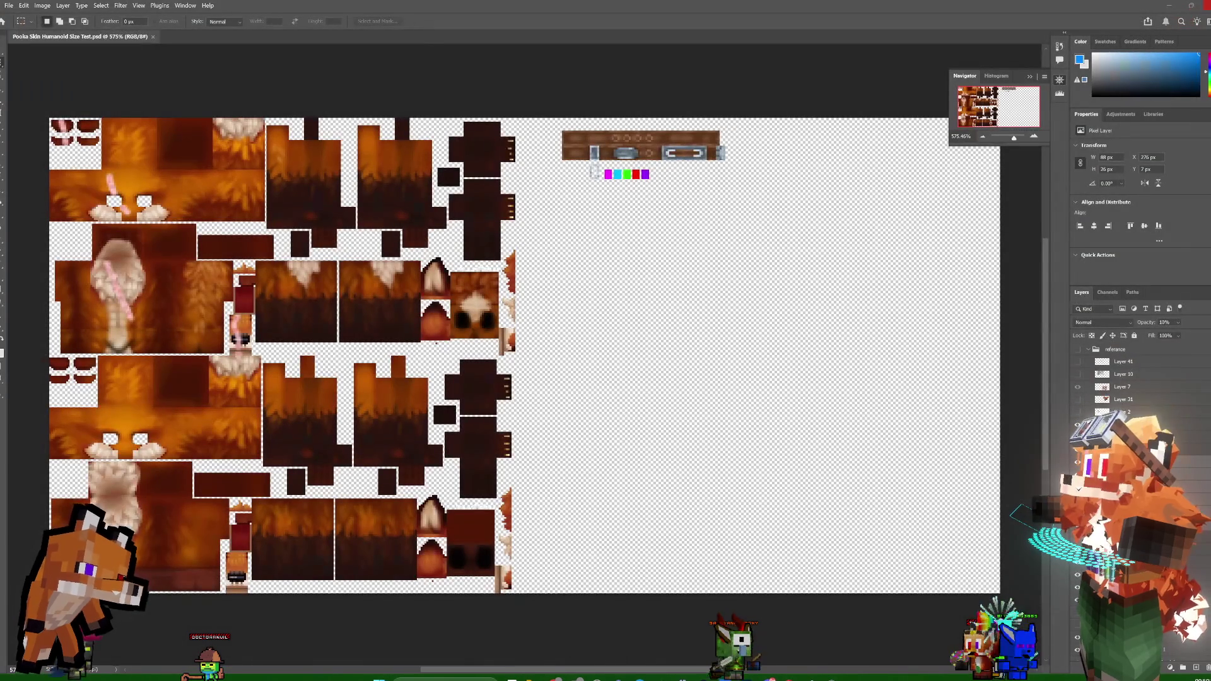
- Orbit to the fox's back and test-move the left forearm, then undo the move
key(alt+Tab)
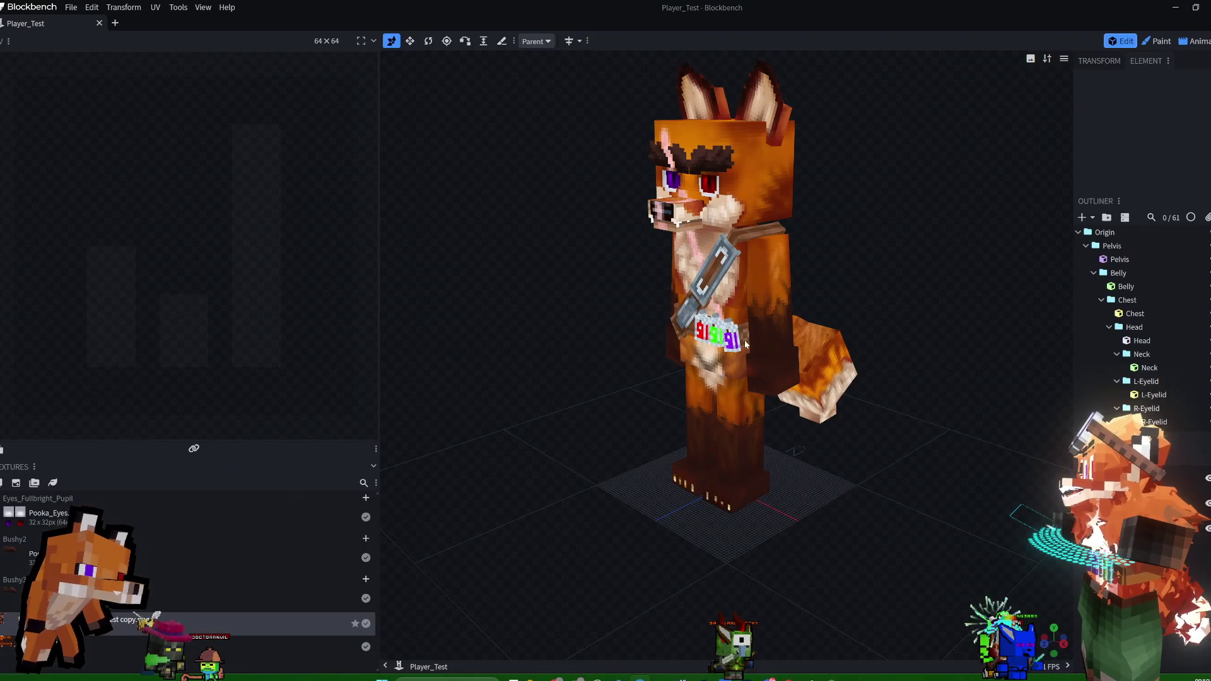
mouse_move(863, 276)
mouse_down()
mouse_move(745, 271)
mouse_move(863, 224)
mouse_up()
click(779, 303)
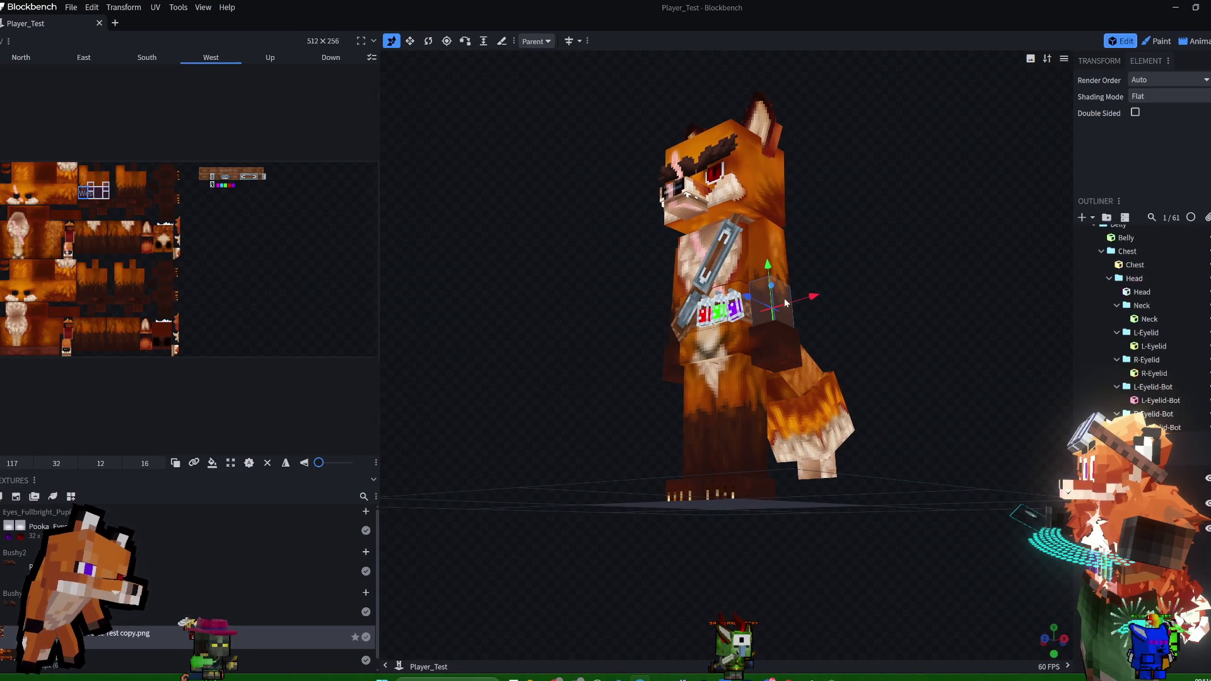
drag(810, 303, 851, 284)
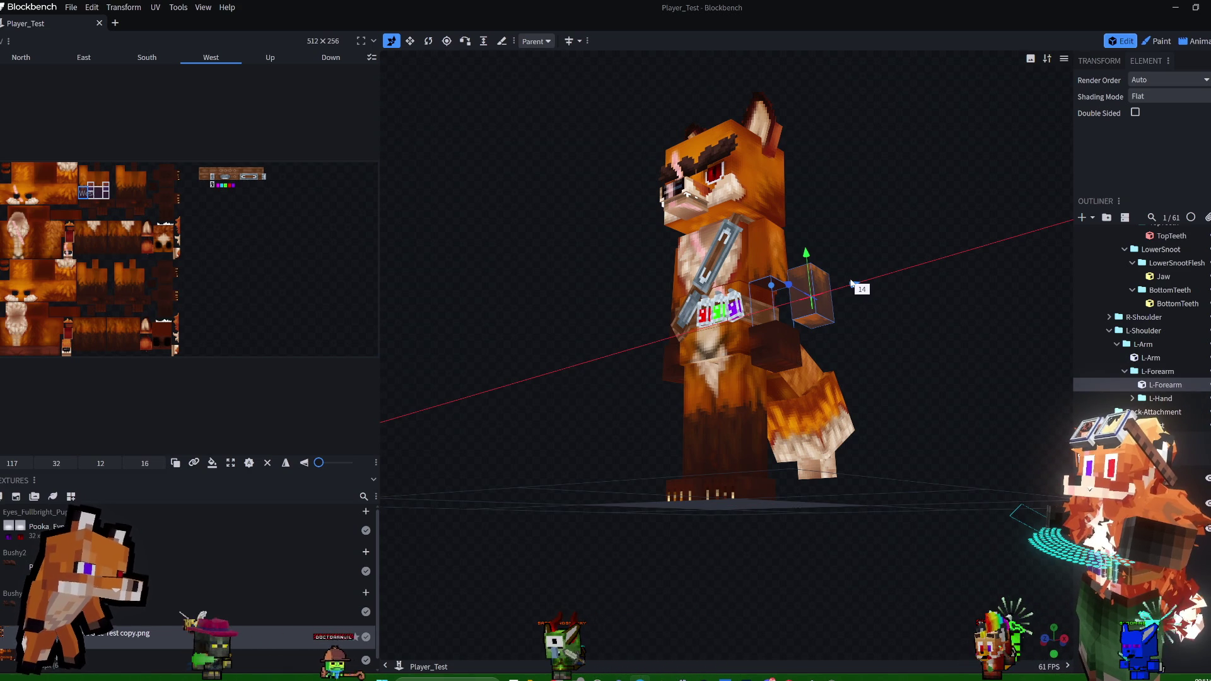
key(ctrl+z)
- Inspect the right forearm and upper arm pieces' UV faces from the side
drag(882, 229, 1038, 241)
click(725, 299)
mouse_move(889, 229)
mouse_down()
mouse_move(792, 251)
mouse_move(1037, 263)
mouse_up()
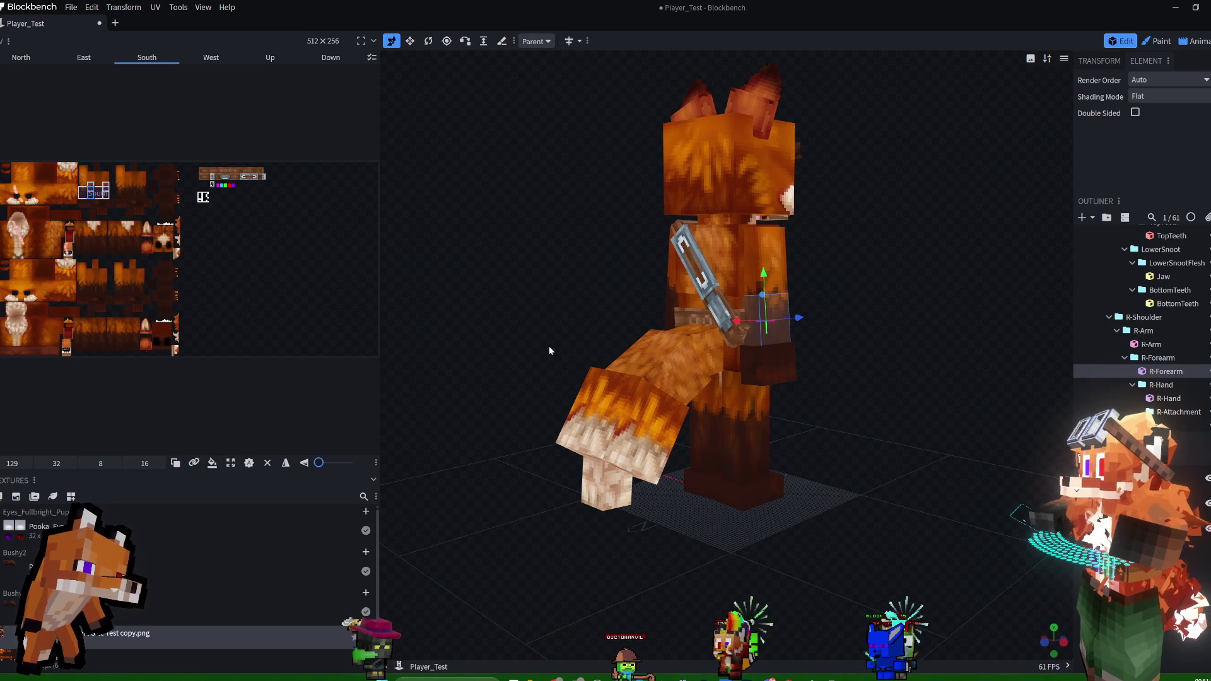
click(777, 269)
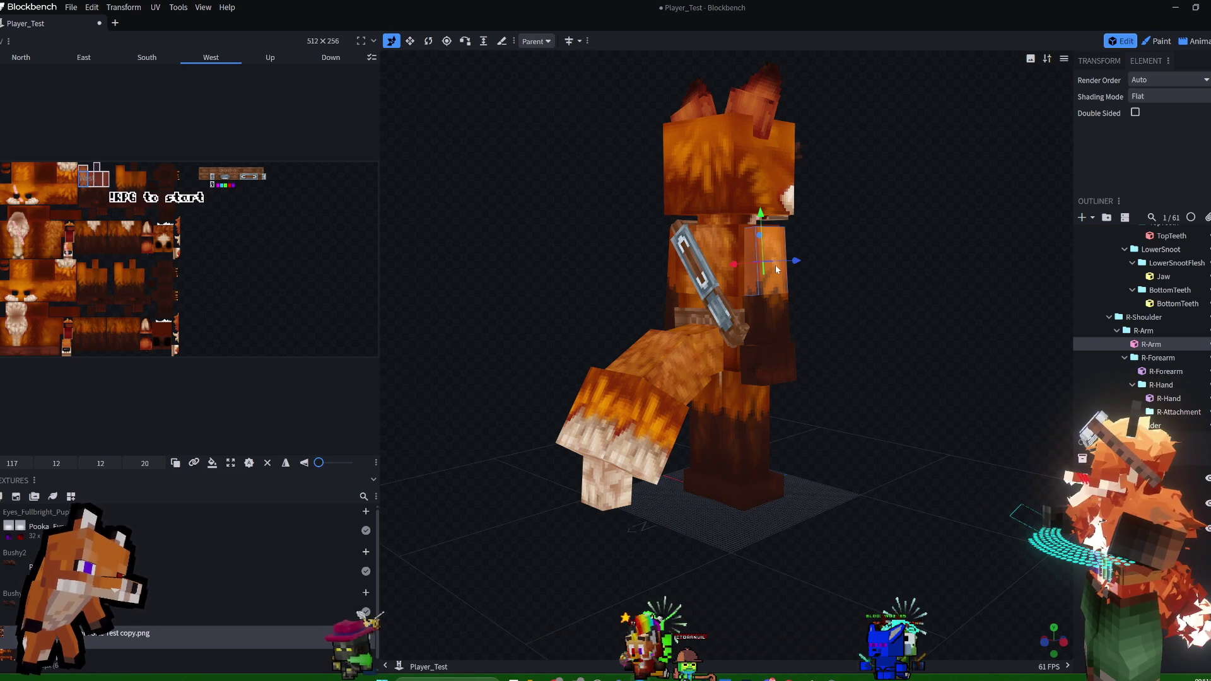
click(783, 324)
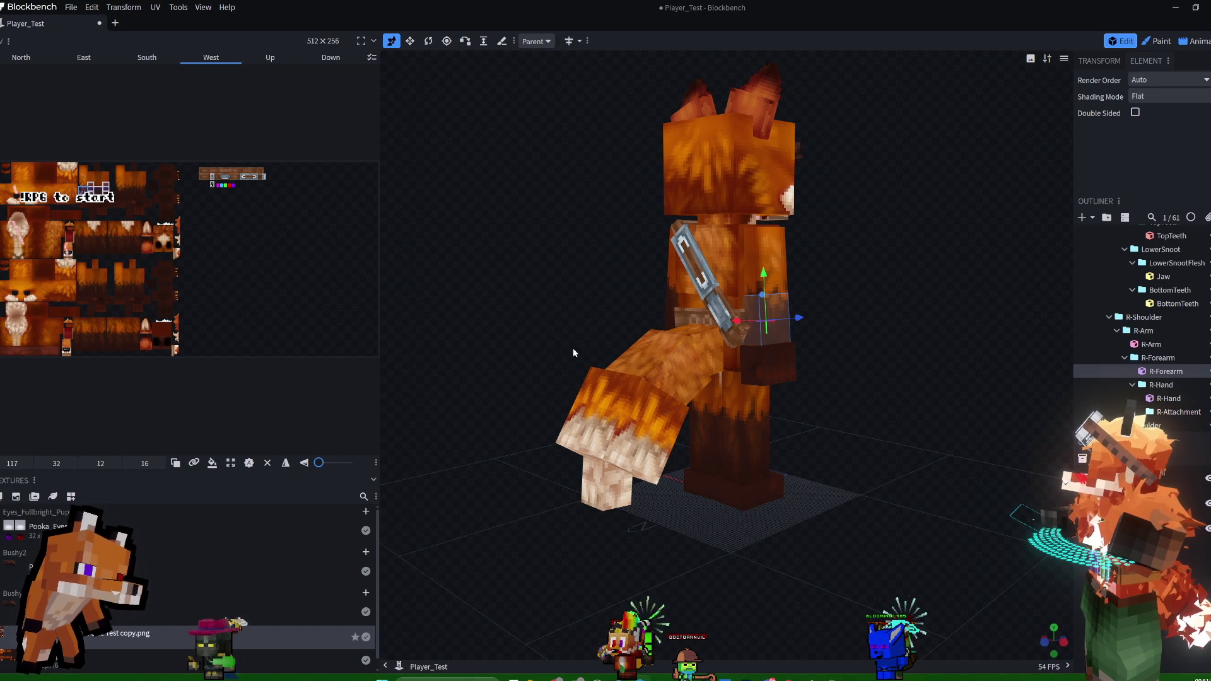
click(688, 294)
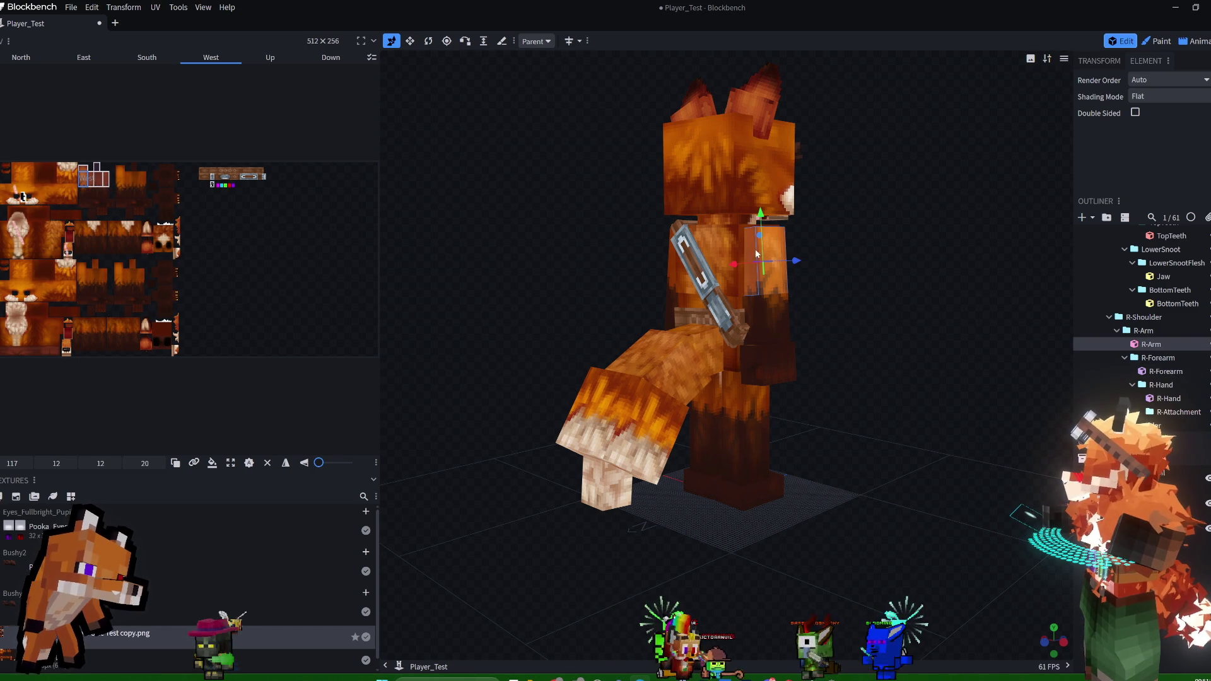
- Check the left upper arm and forearm pieces from several angles, including a side view
click(671, 267)
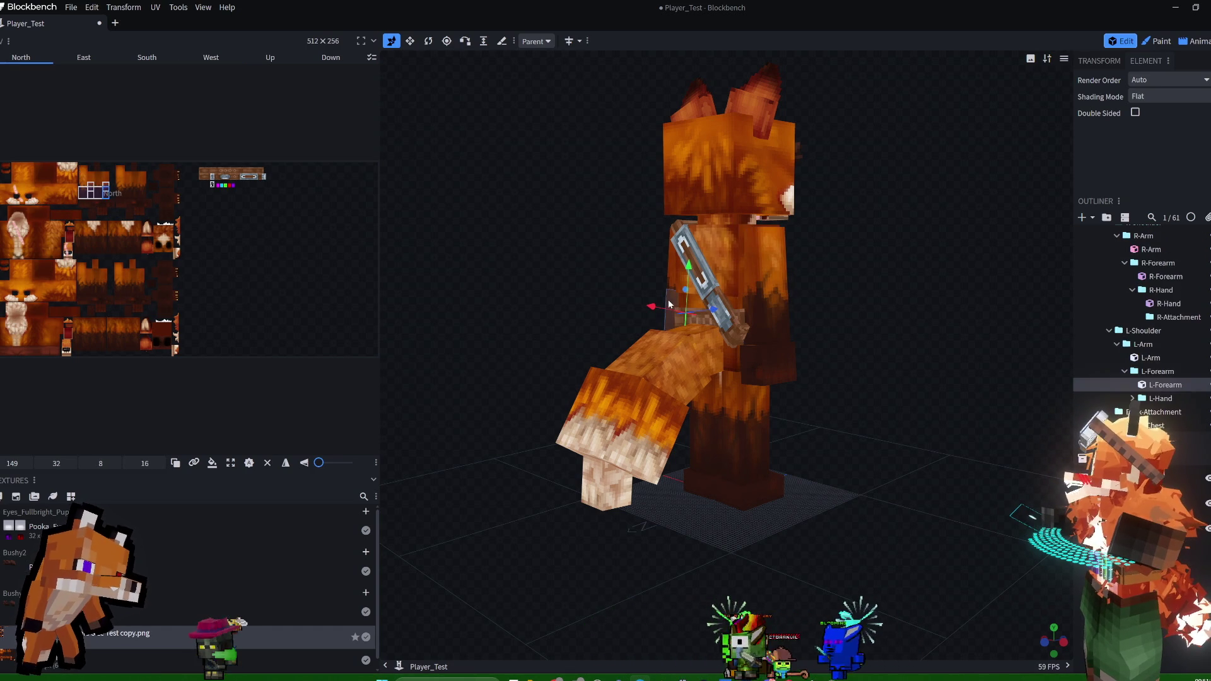
click(671, 267)
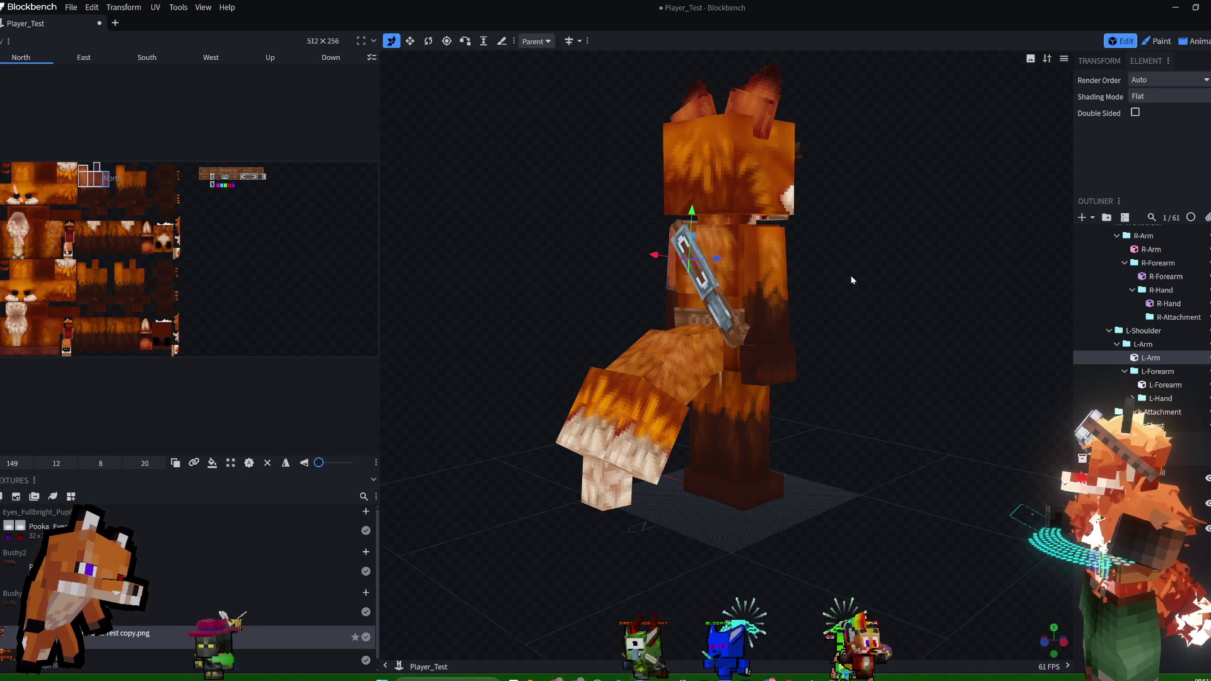
drag(850, 275, 1005, 273)
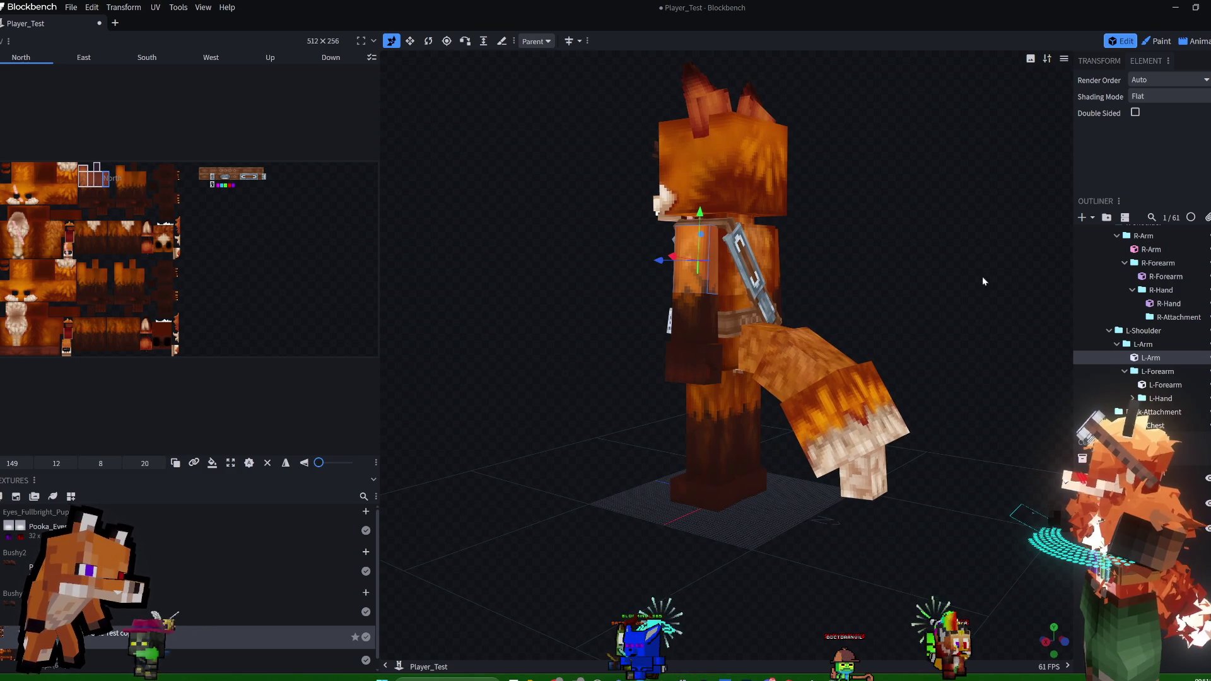
click(685, 324)
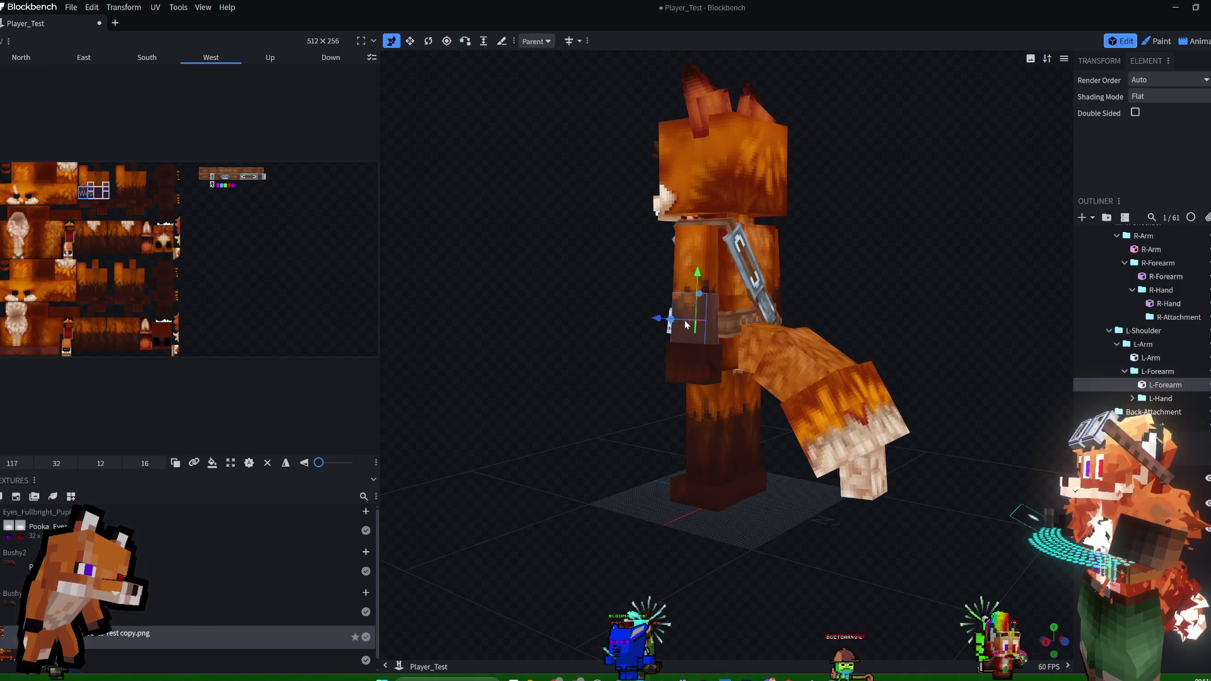
click(687, 258)
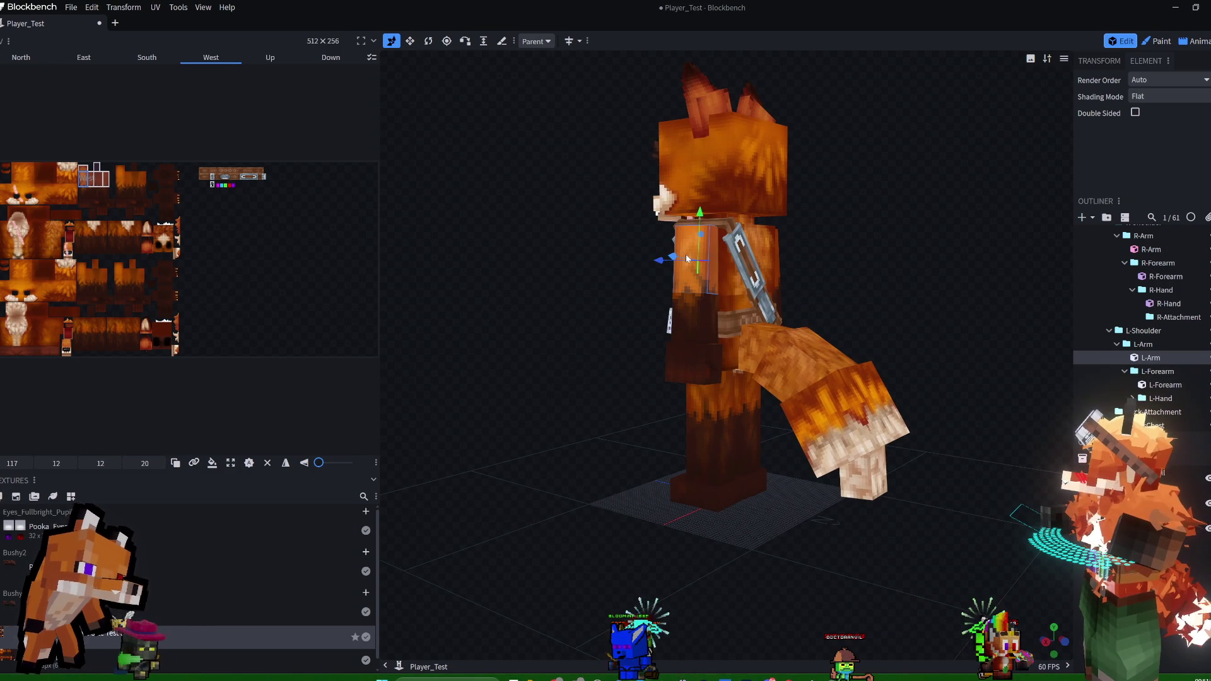
mouse_move(835, 237)
mouse_down()
mouse_move(987, 233)
mouse_move(547, 252)
mouse_move(829, 242)
mouse_up()
drag(581, 311, 675, 294)
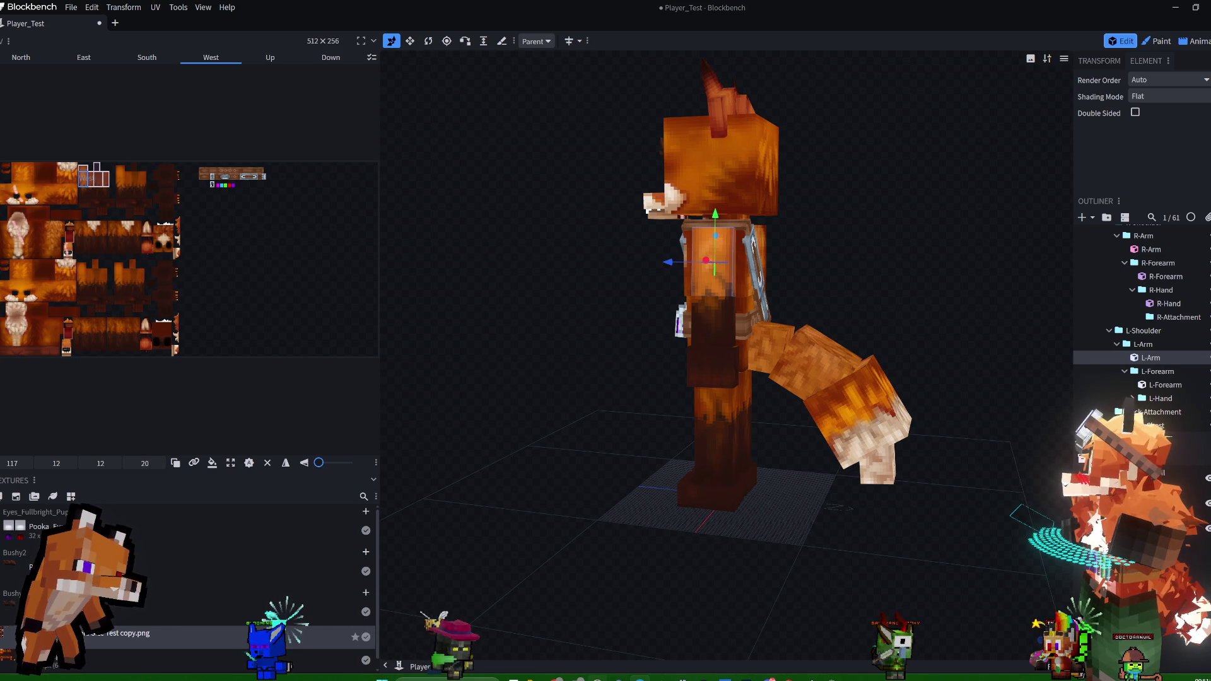
key(alt+Tab)
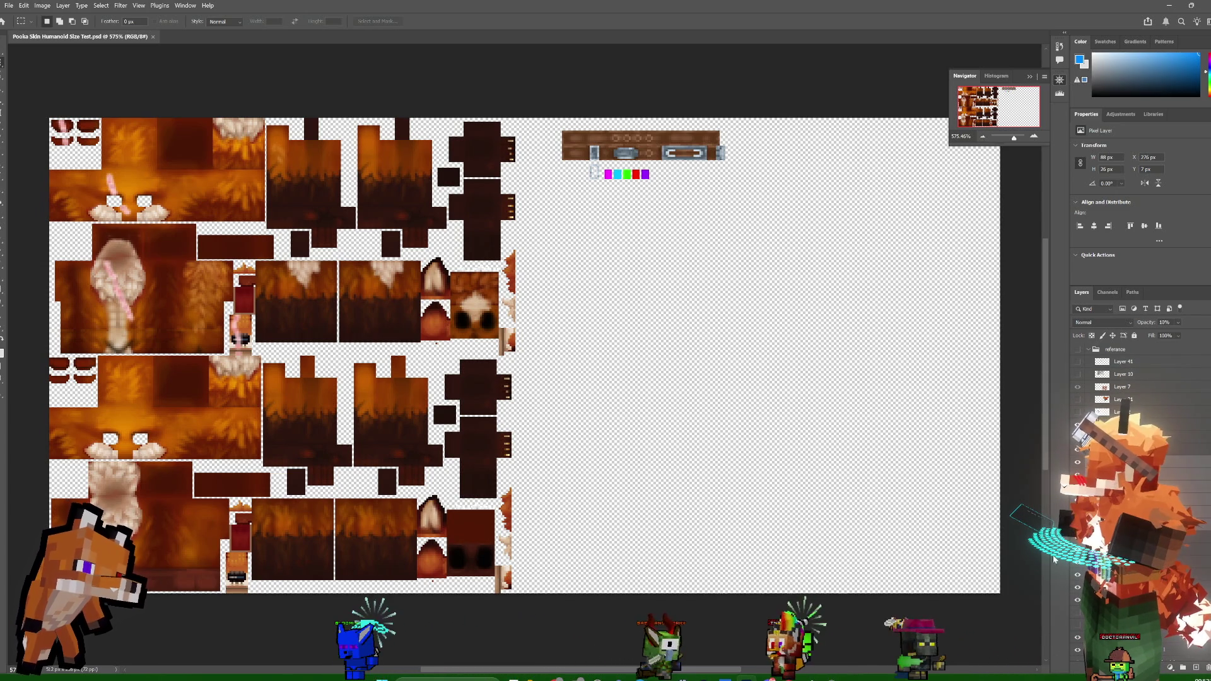
- Select the Arm Dark Fur layer and compare arm colours by toggling layer visibility
click(1110, 555)
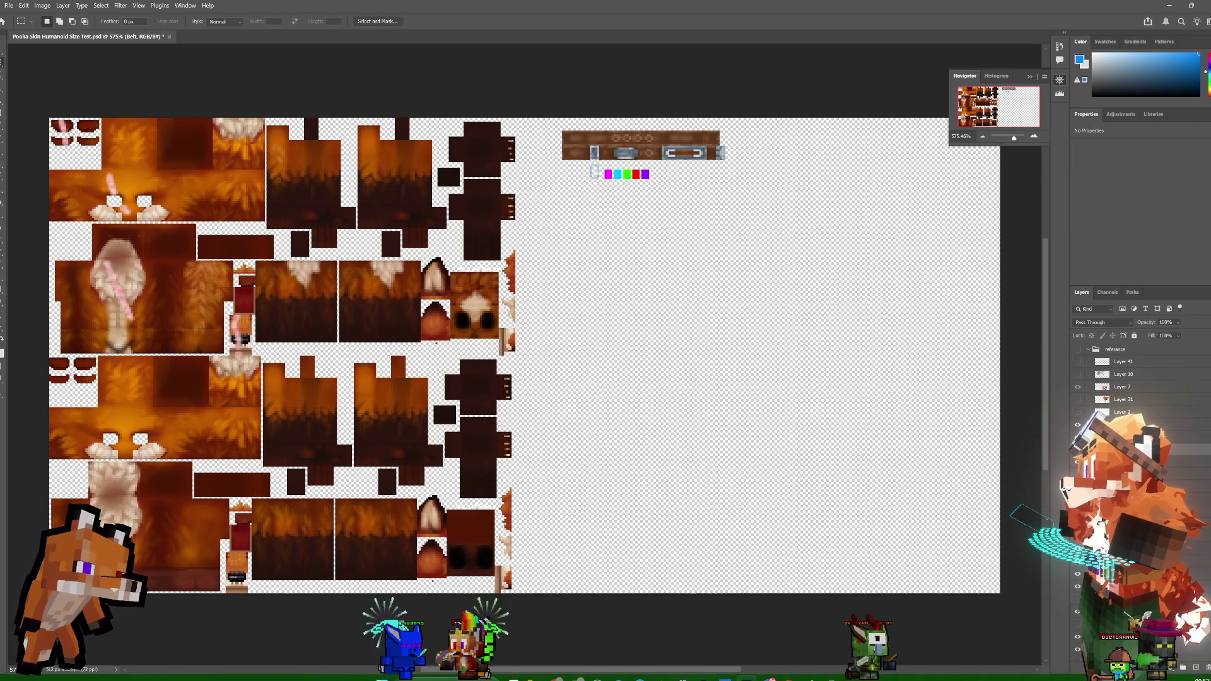
key(alt+bracketleft)
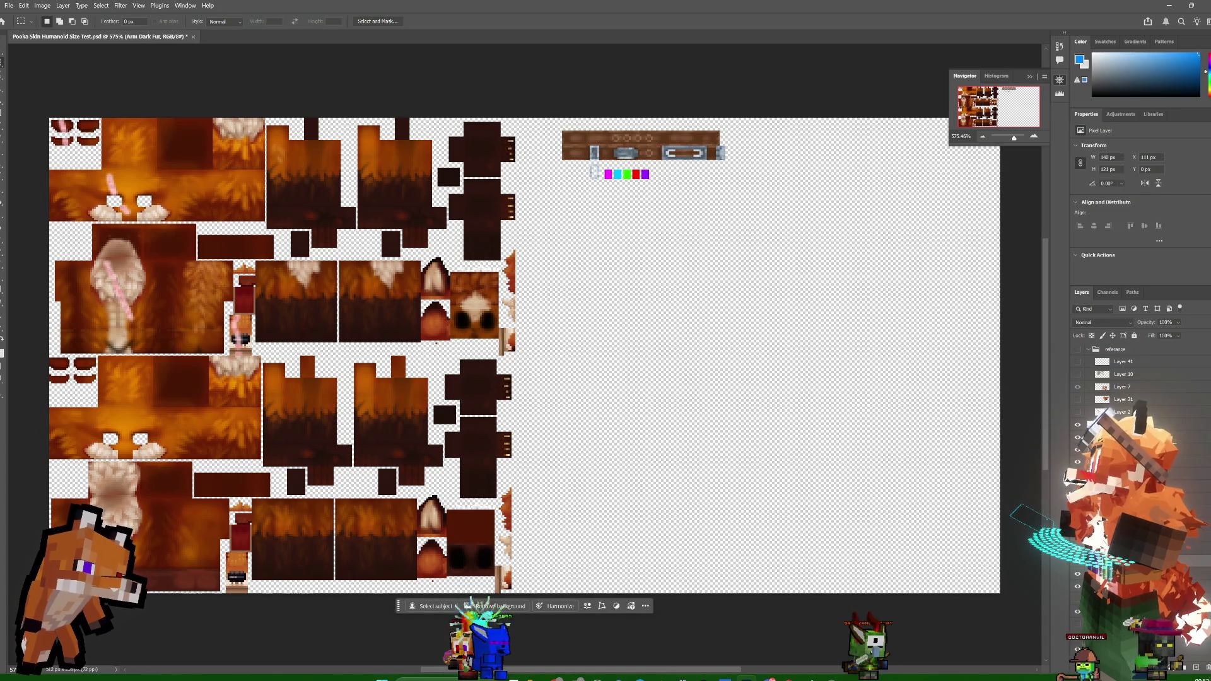
key(ctrl+l)
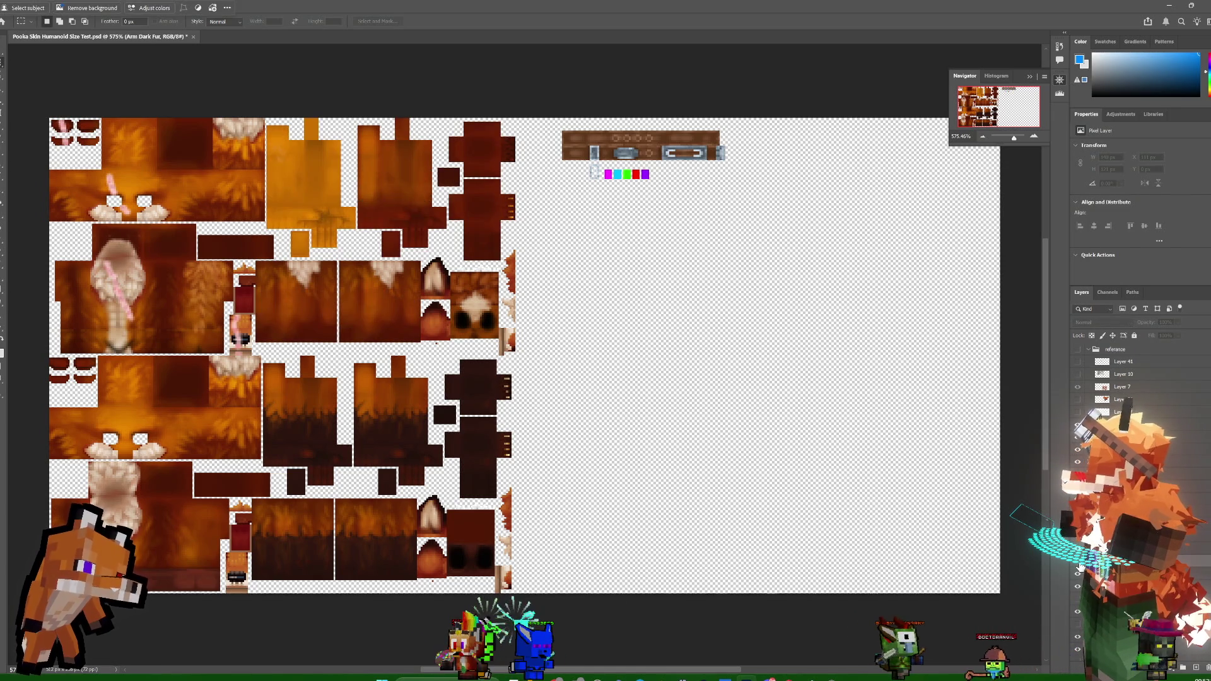
key(Escape)
click(1078, 572)
click(1078, 572)
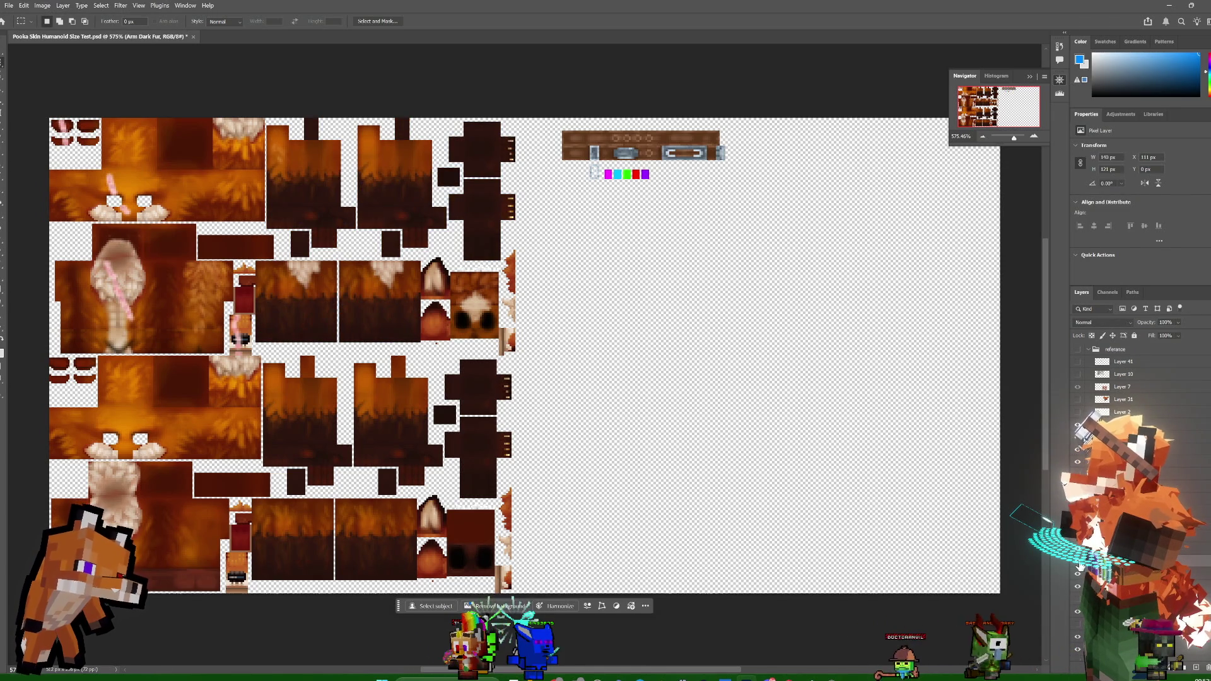
- Apply a Levels adjustment darkening the arm fur and compare before and after
key(ctrl+l)
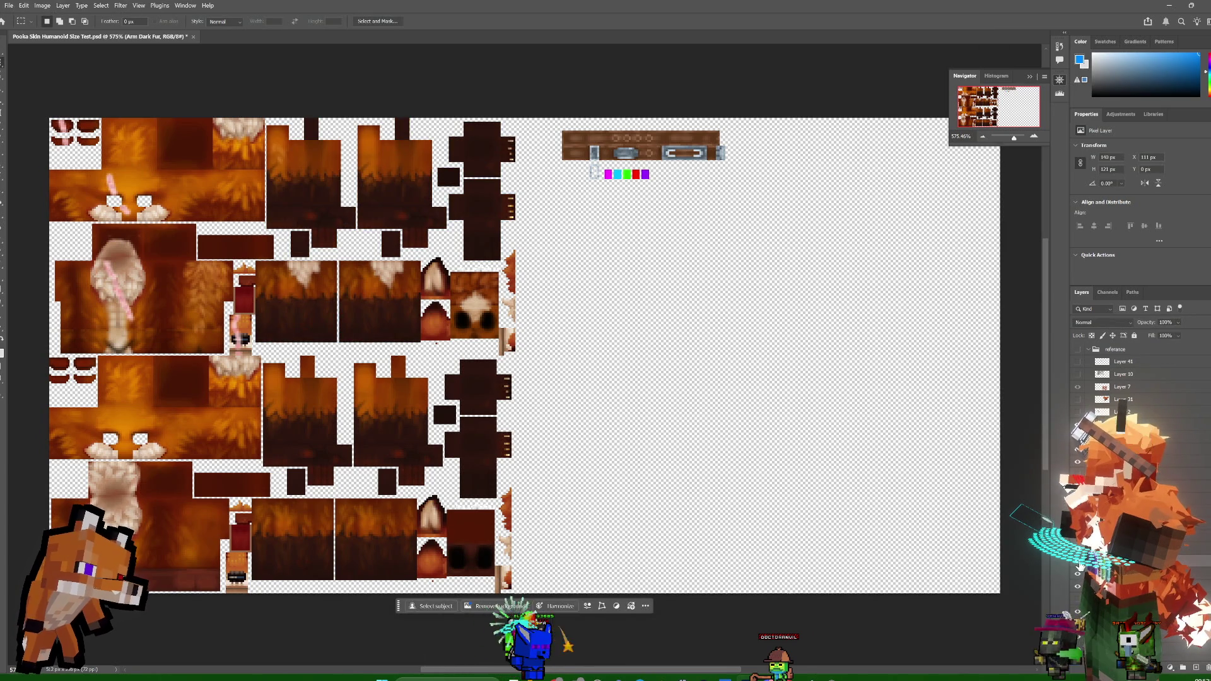
key(Return)
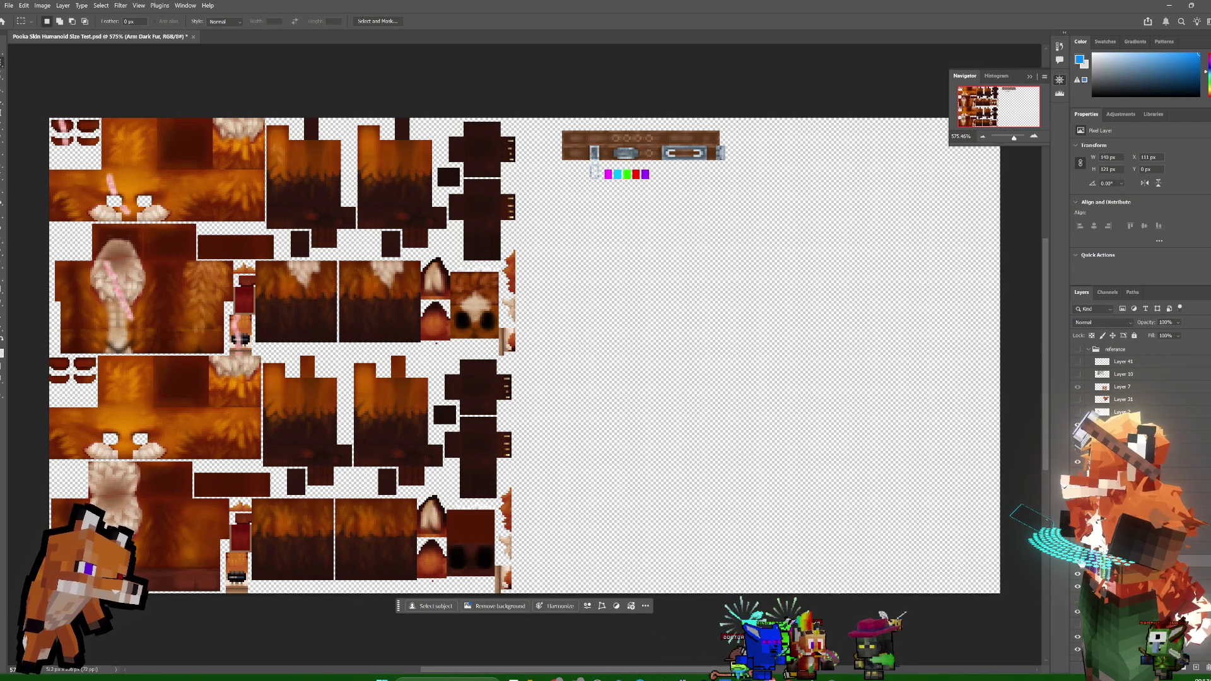
key(ctrl+z)
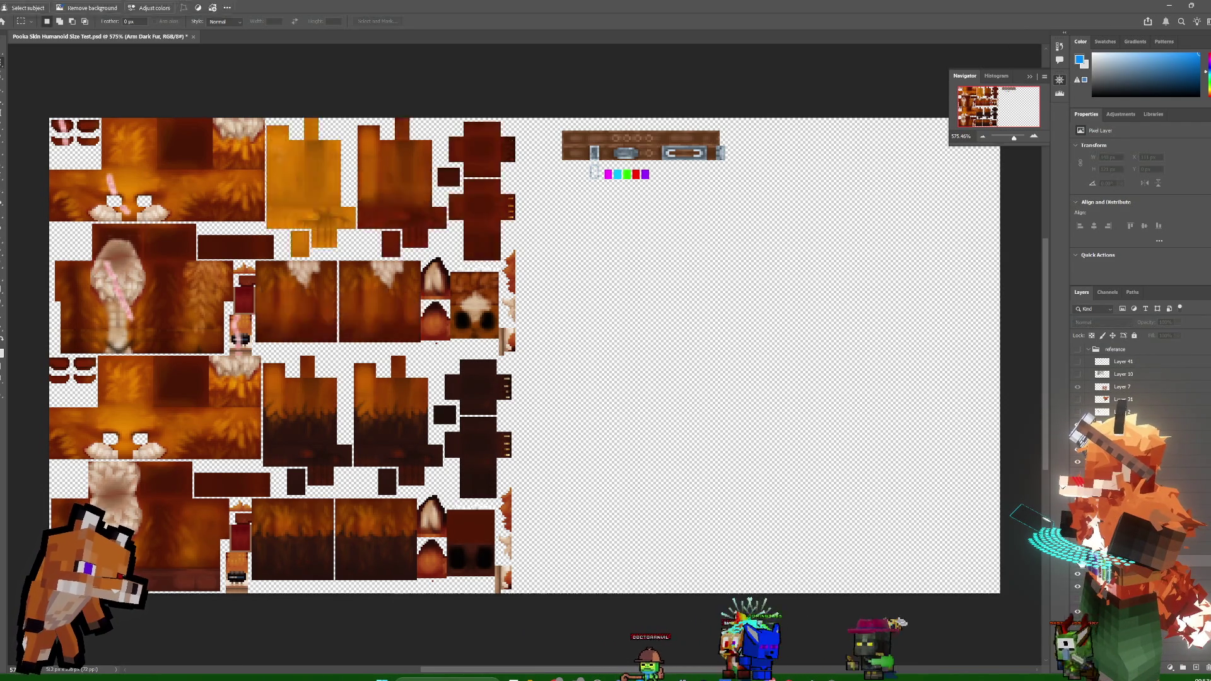
key(ctrl+shift+z)
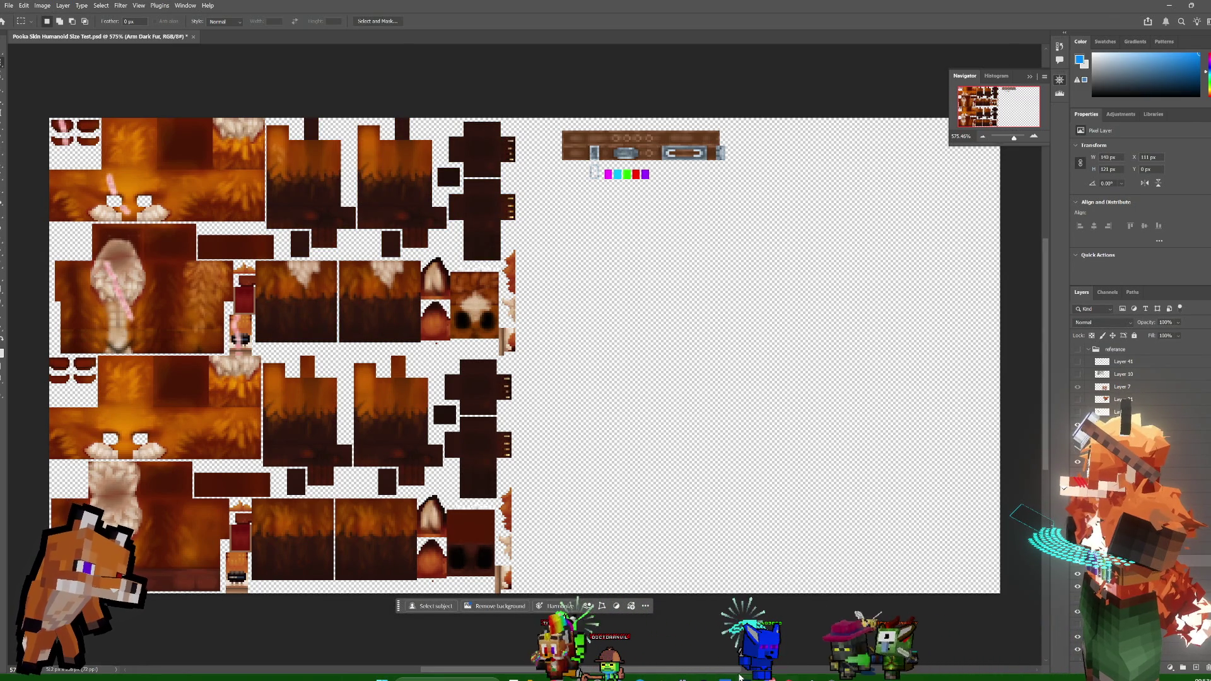
key(alt+Tab)
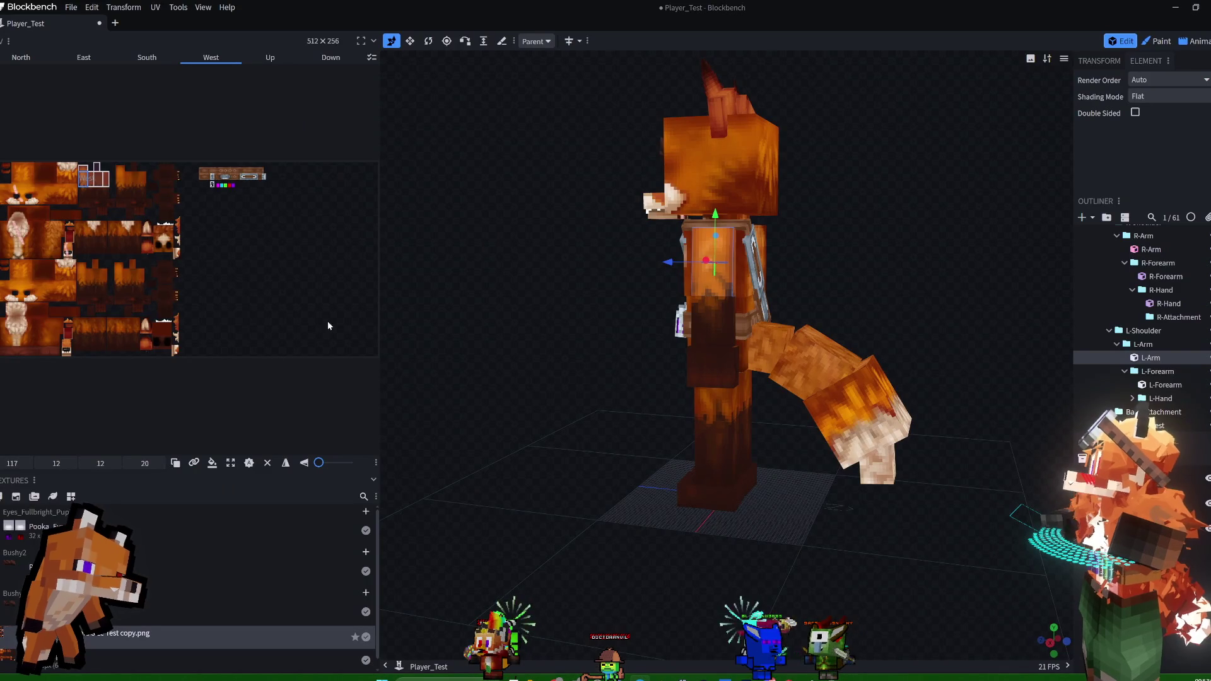
- Widen the UV texture panel and select the L-Forearm part in the viewport
drag(380, 323, 710, 351)
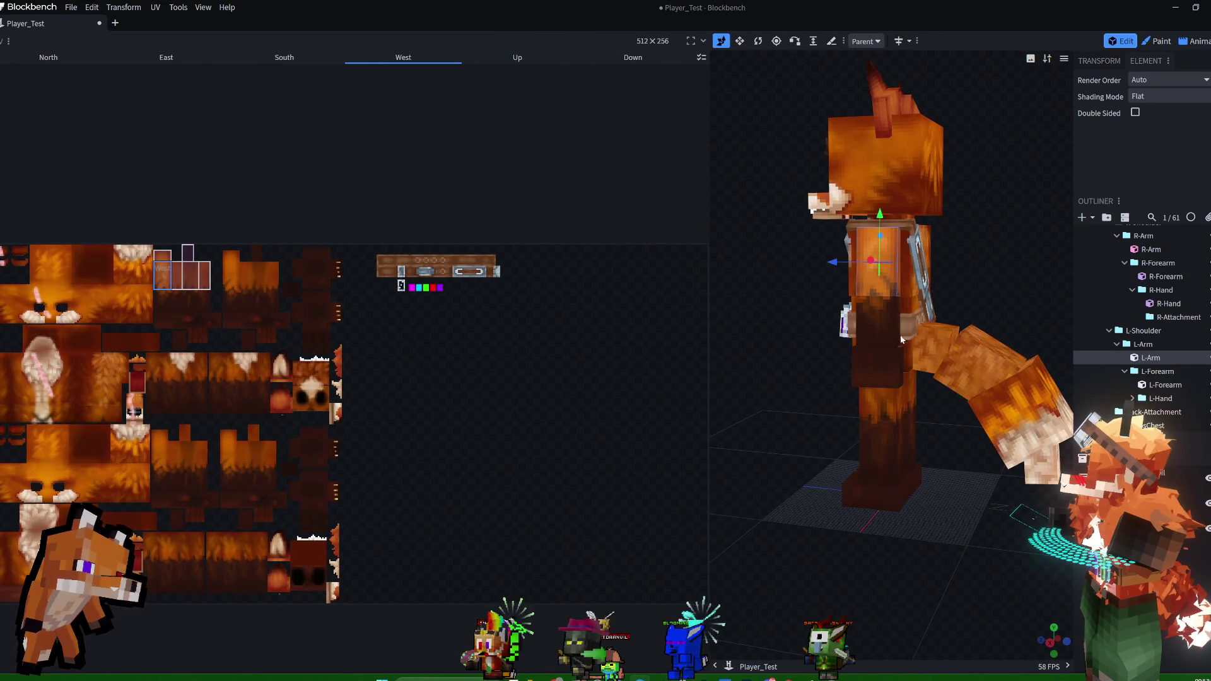
click(890, 322)
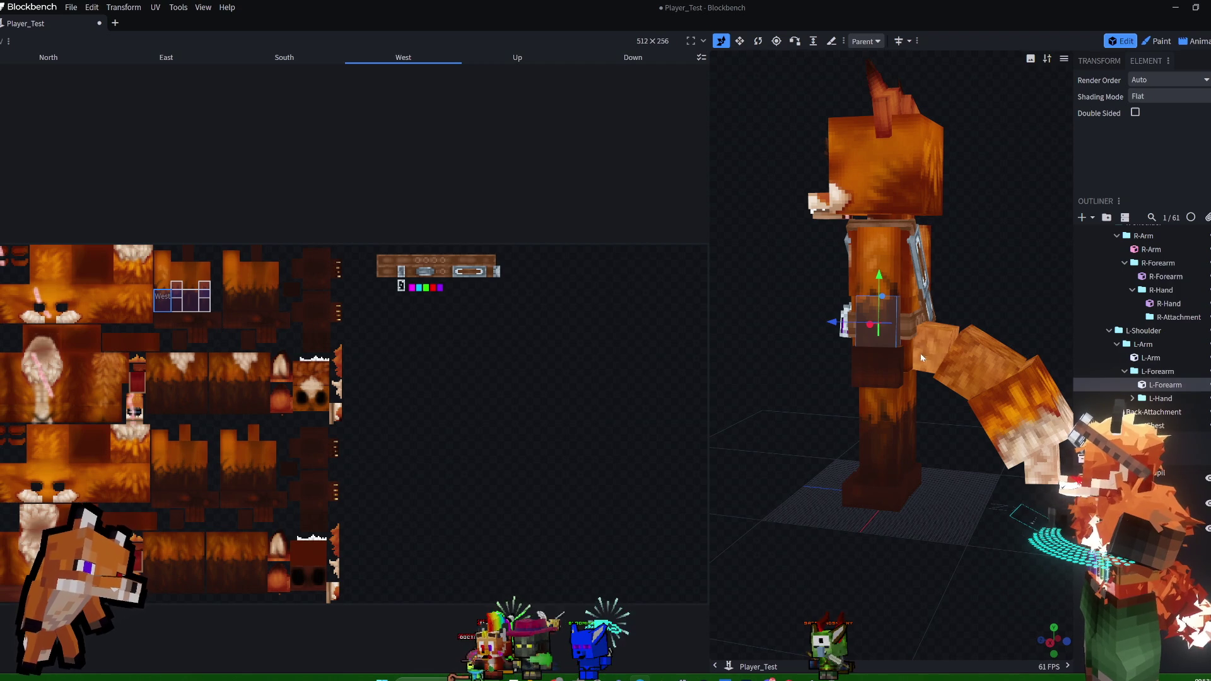
- In the Animate workspace, play Climb_Down while orbiting and zooming in on the fox
click(1202, 41)
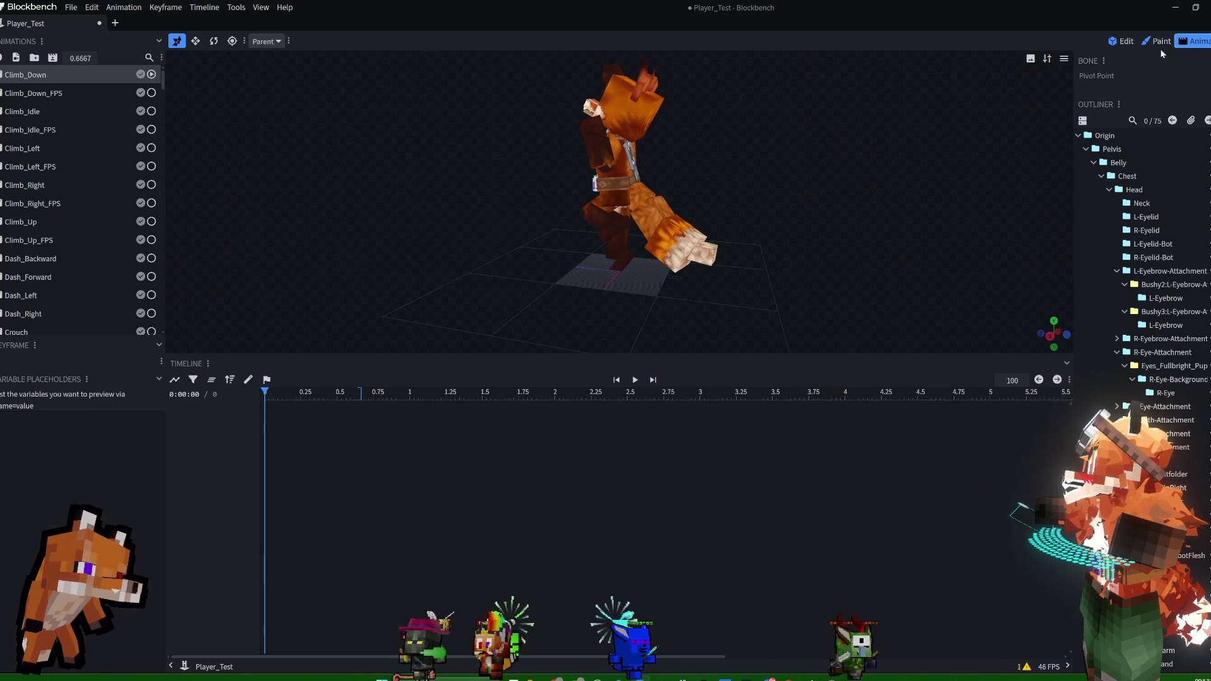
mouse_move(703, 165)
mouse_down()
mouse_move(770, 130)
mouse_move(634, 123)
mouse_move(709, 123)
mouse_move(727, 106)
mouse_move(845, 111)
mouse_move(896, 131)
mouse_move(826, 116)
mouse_move(667, 160)
mouse_move(750, 142)
mouse_move(667, 138)
mouse_move(638, 115)
mouse_move(848, 114)
mouse_move(838, 129)
mouse_move(871, 154)
mouse_move(927, 149)
mouse_move(987, 121)
mouse_move(1016, 131)
mouse_move(812, 160)
mouse_move(960, 179)
mouse_move(914, 139)
mouse_move(792, 172)
mouse_move(638, 187)
mouse_move(940, 192)
mouse_move(978, 221)
mouse_move(980, 250)
mouse_move(777, 183)
mouse_move(504, 241)
mouse_up()
key(space)
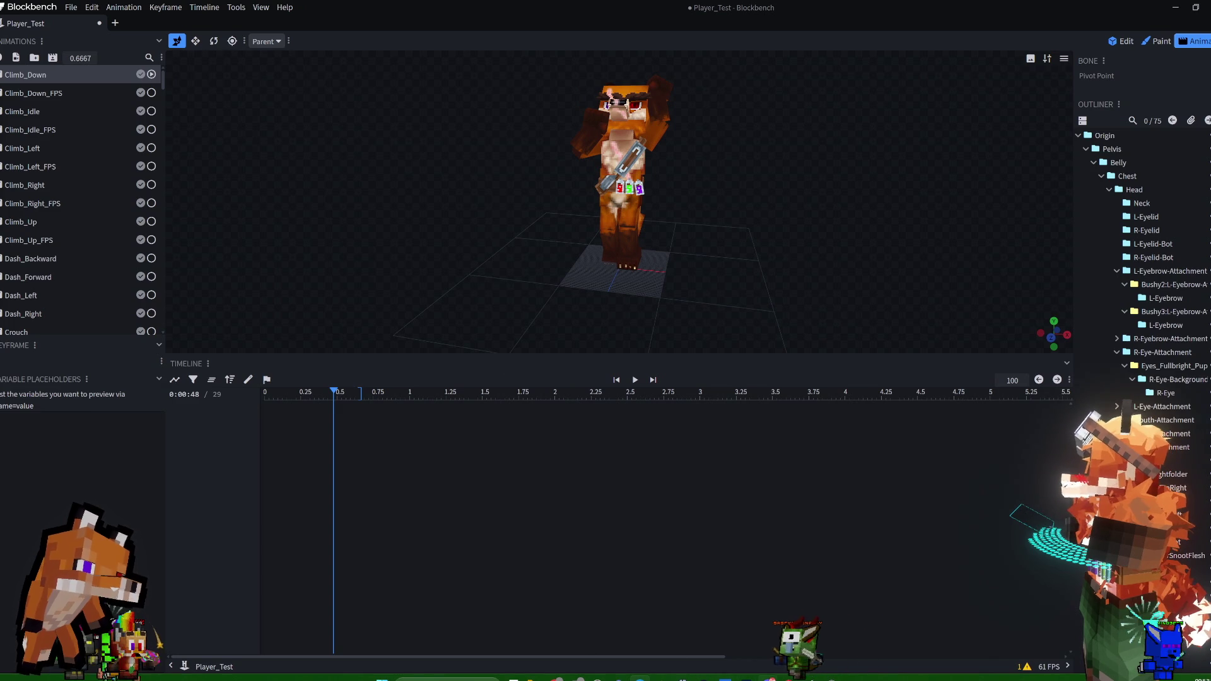
mouse_move(766, 278)
mouse_down()
mouse_move(752, 236)
mouse_move(780, 233)
mouse_up()
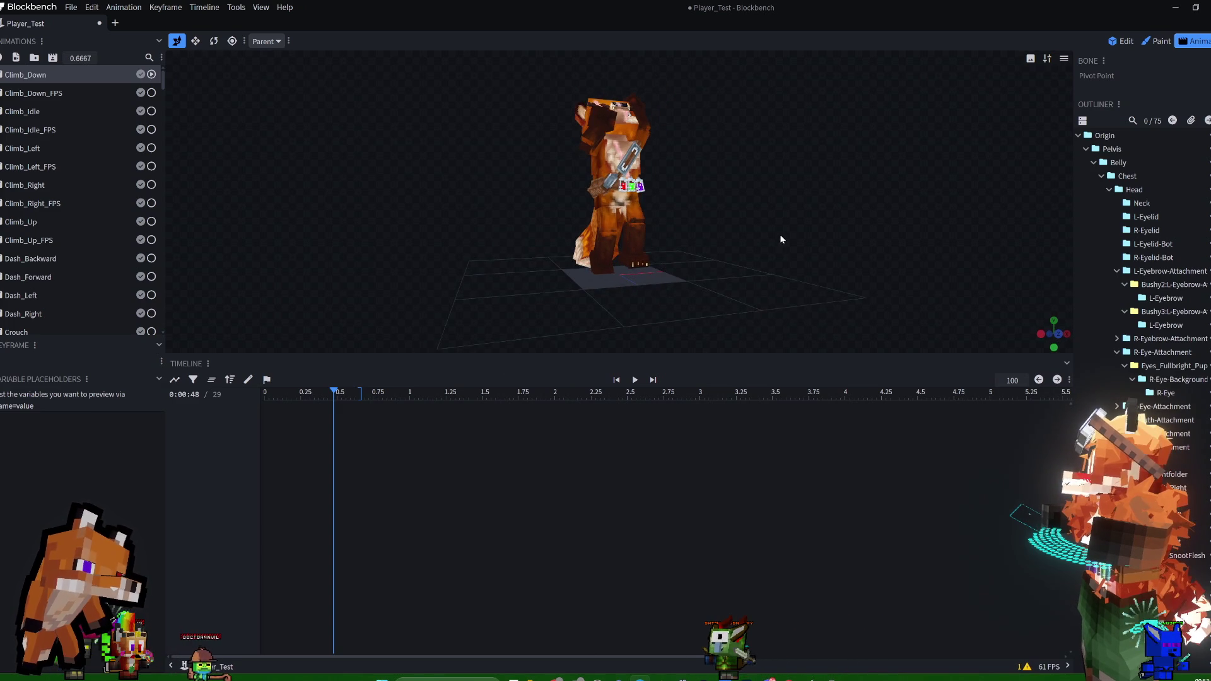
scroll(781, 236, up, 1)
scroll(768, 247, up, 2)
scroll(770, 241, up, 2)
scroll(714, 224, up, 2)
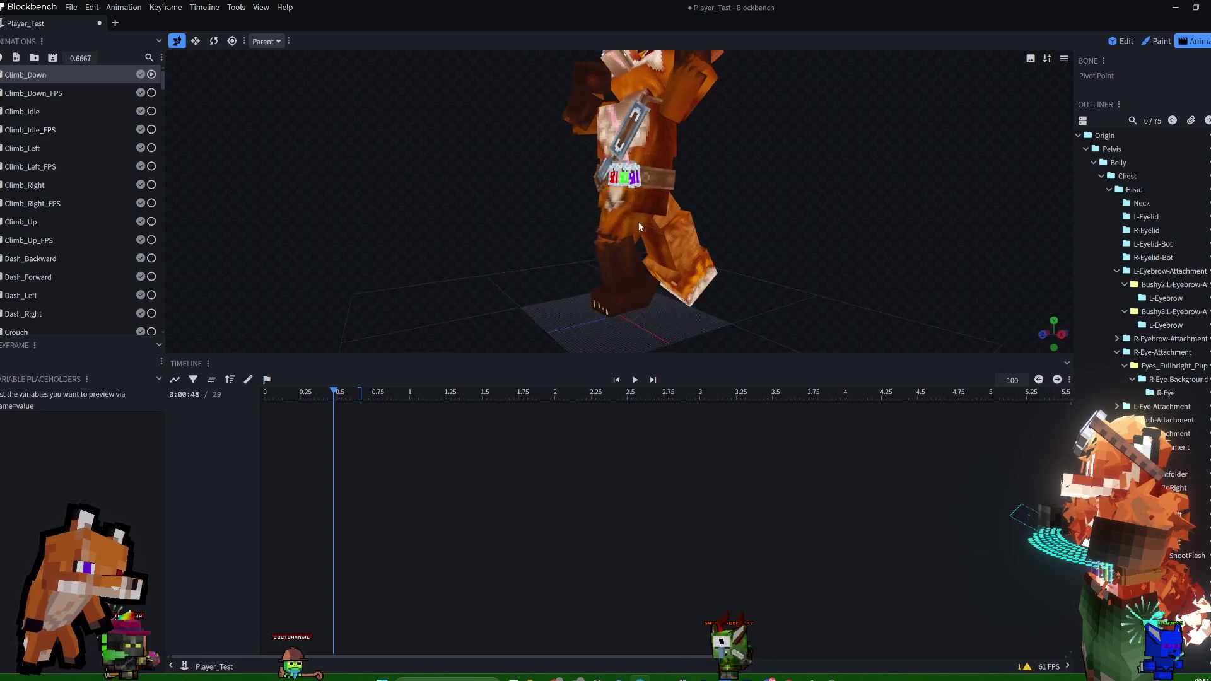
- View Climb_Down from the front and from above, replaying and pausing it
mouse_move(639, 226)
mouse_down()
mouse_move(521, 222)
mouse_move(785, 208)
mouse_up()
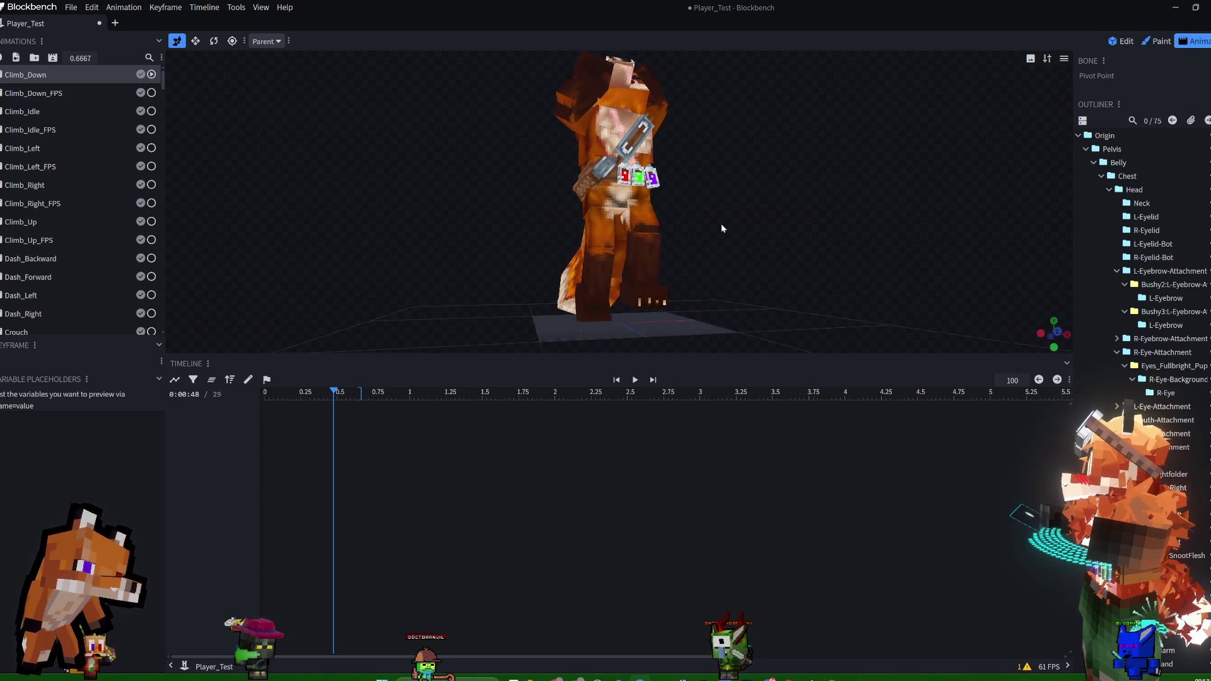
scroll(559, 248, up, 2)
scroll(567, 248, up, 2)
scroll(517, 257, down, 3)
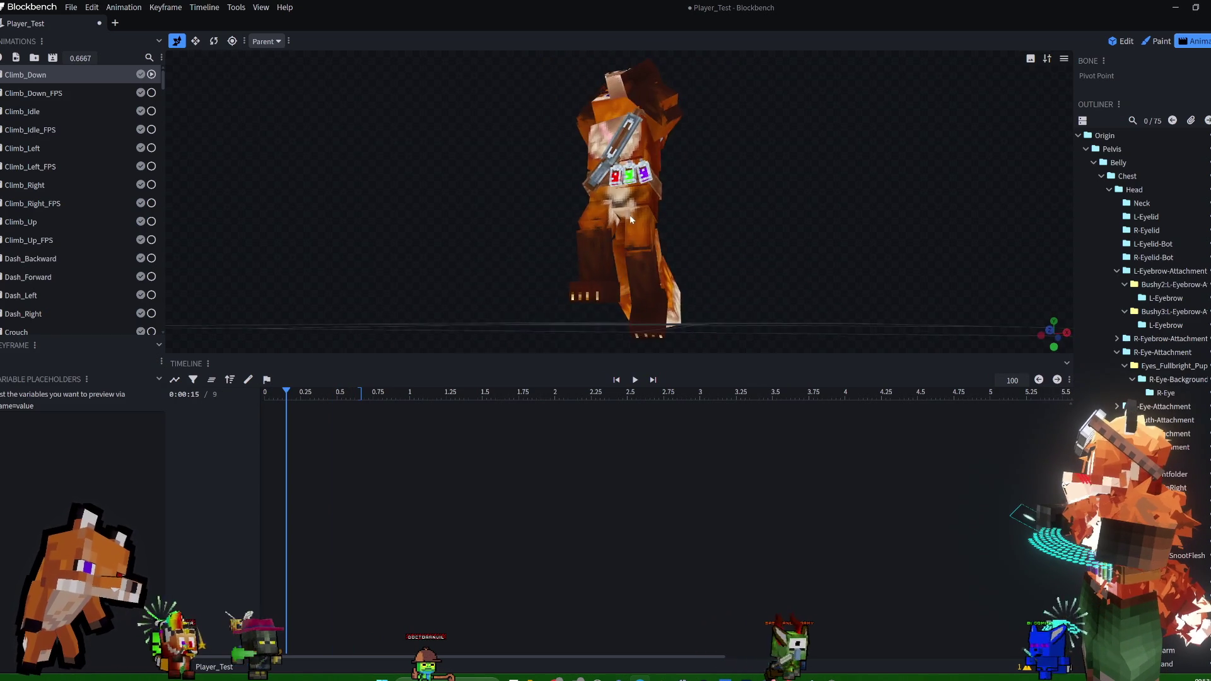
drag(518, 257, 697, 204)
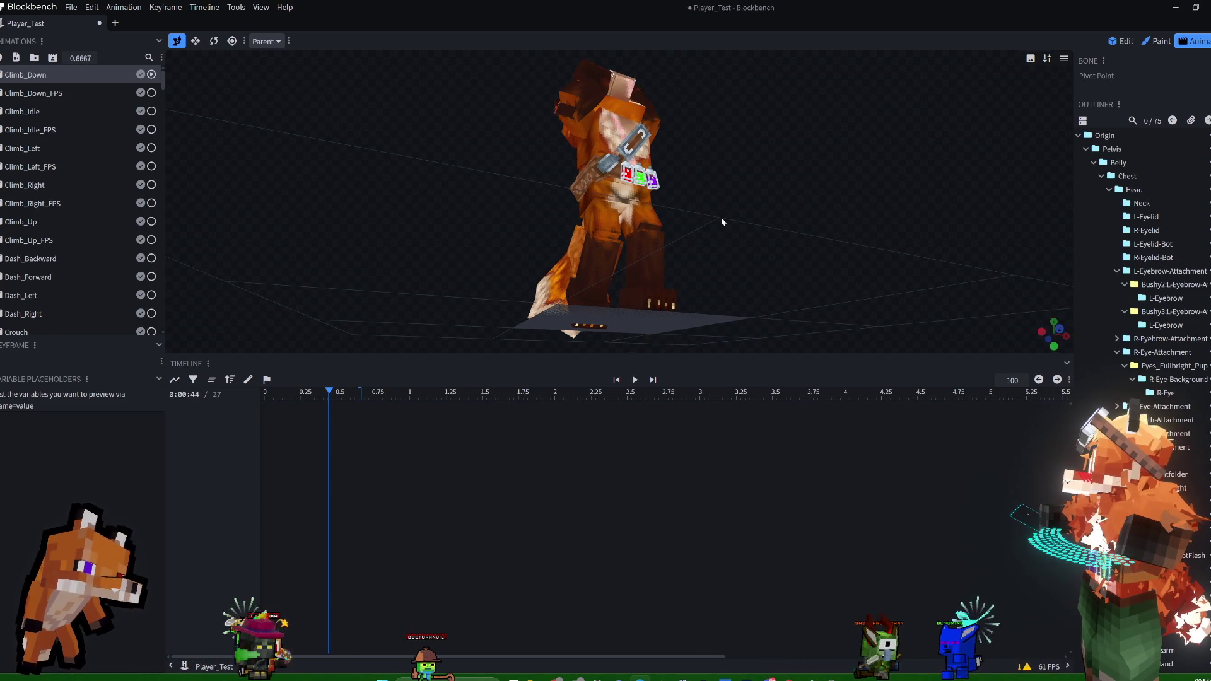
mouse_move(714, 215)
mouse_down()
mouse_move(701, 199)
mouse_move(733, 232)
mouse_move(648, 250)
mouse_up()
key(space)
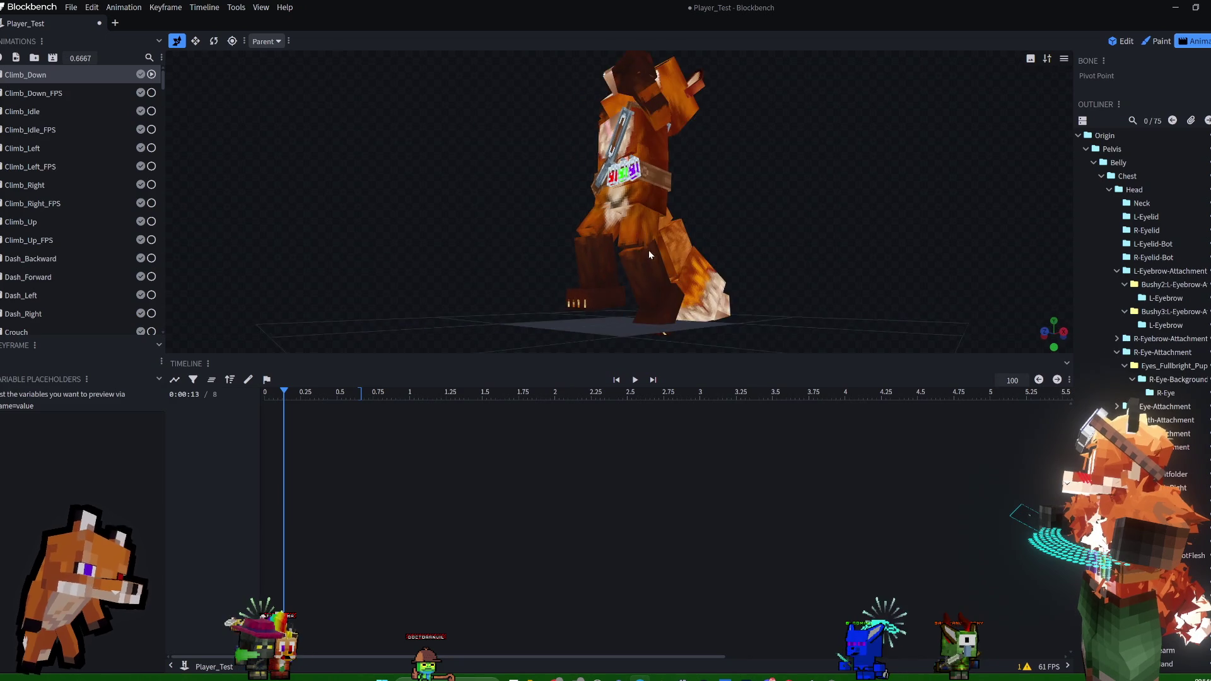
key(space)
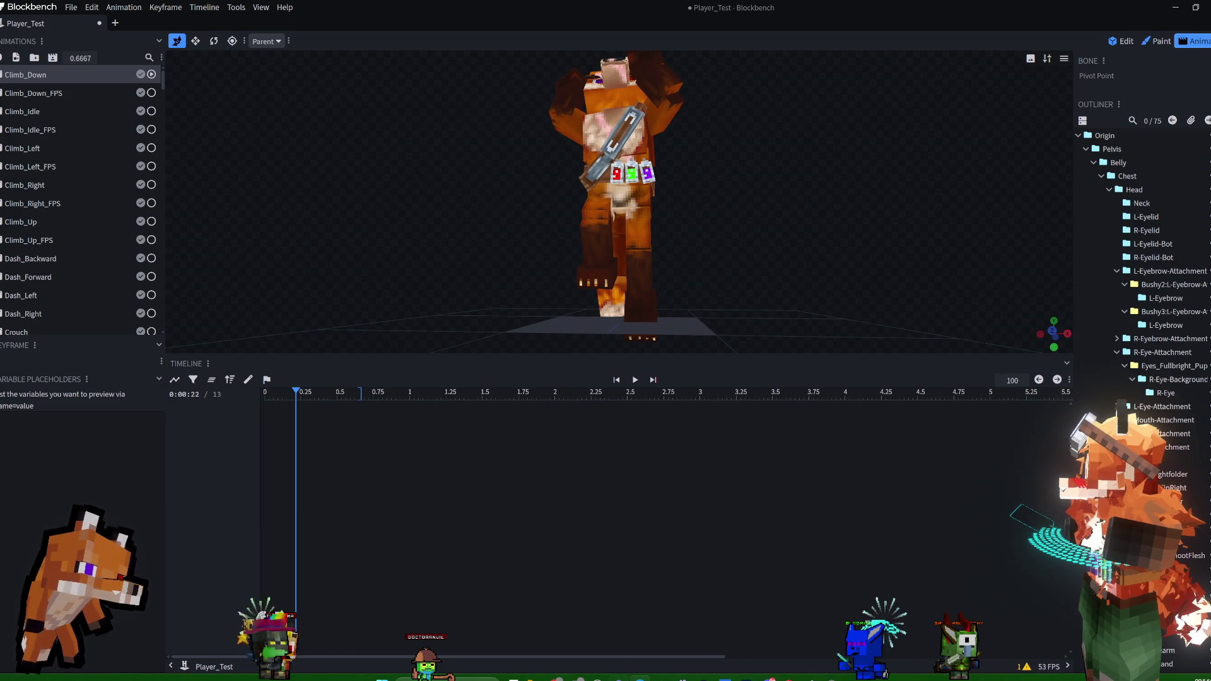
drag(739, 262, 713, 332)
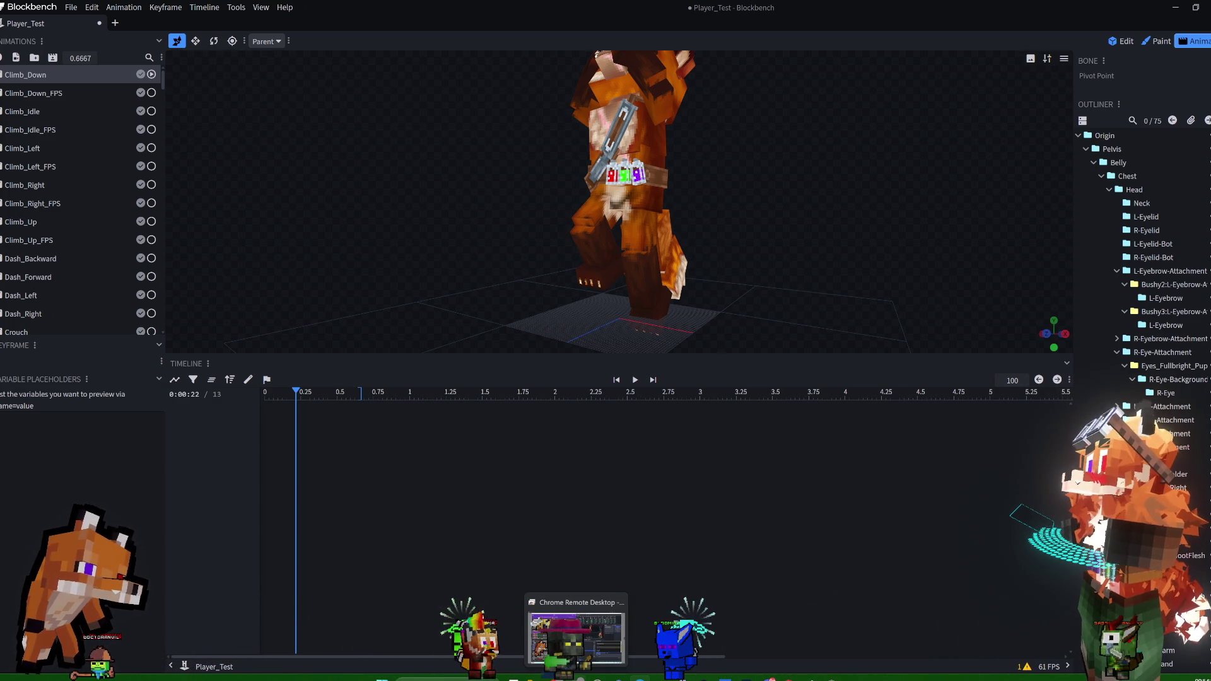
click(575, 634)
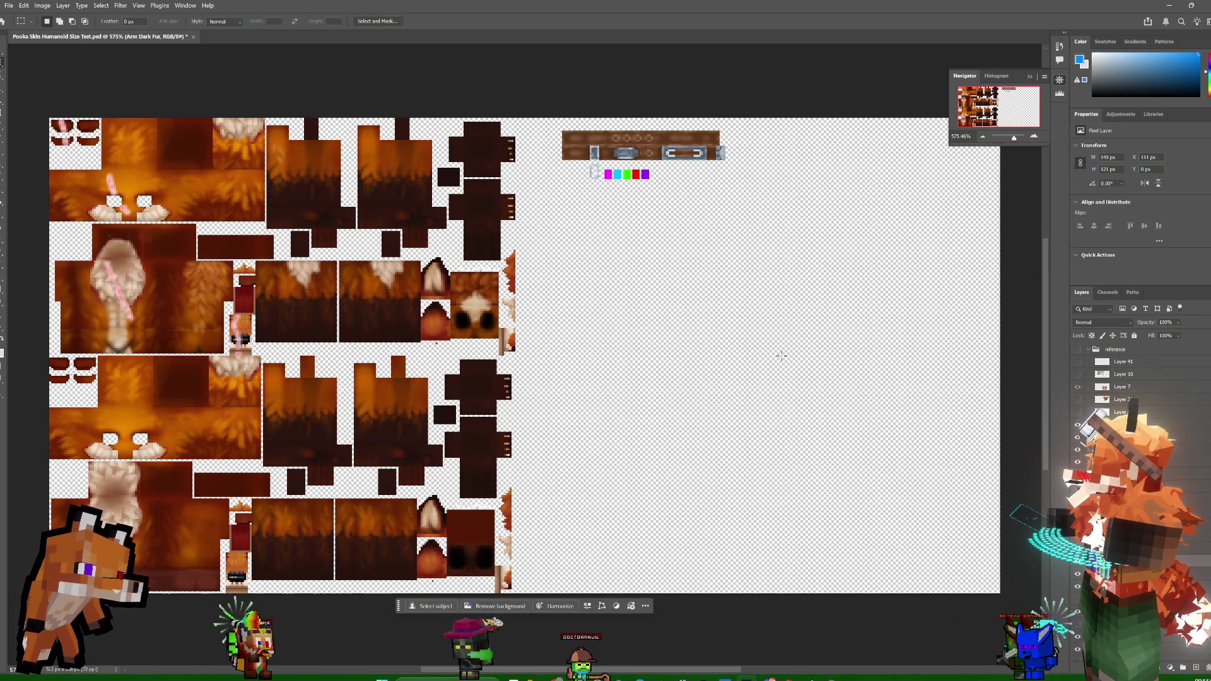
- Turn on the referance group and Layer 31, hide the Layer 7 layout overlay, and deselect
click(1078, 350)
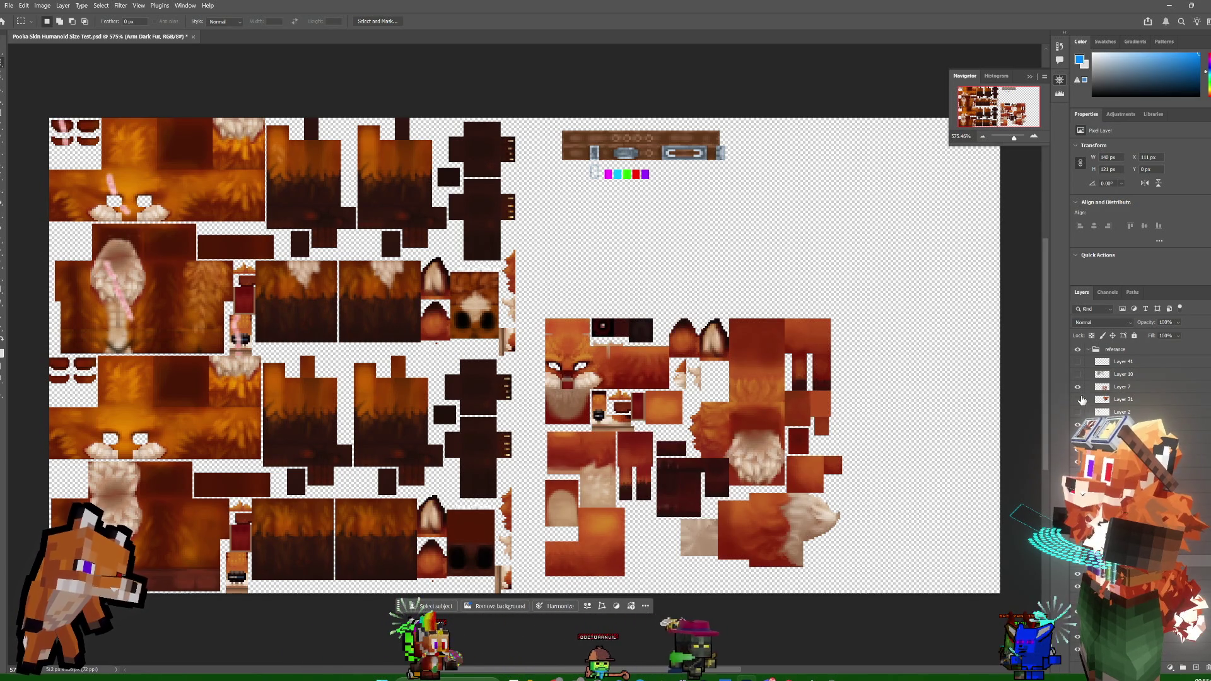
click(1078, 401)
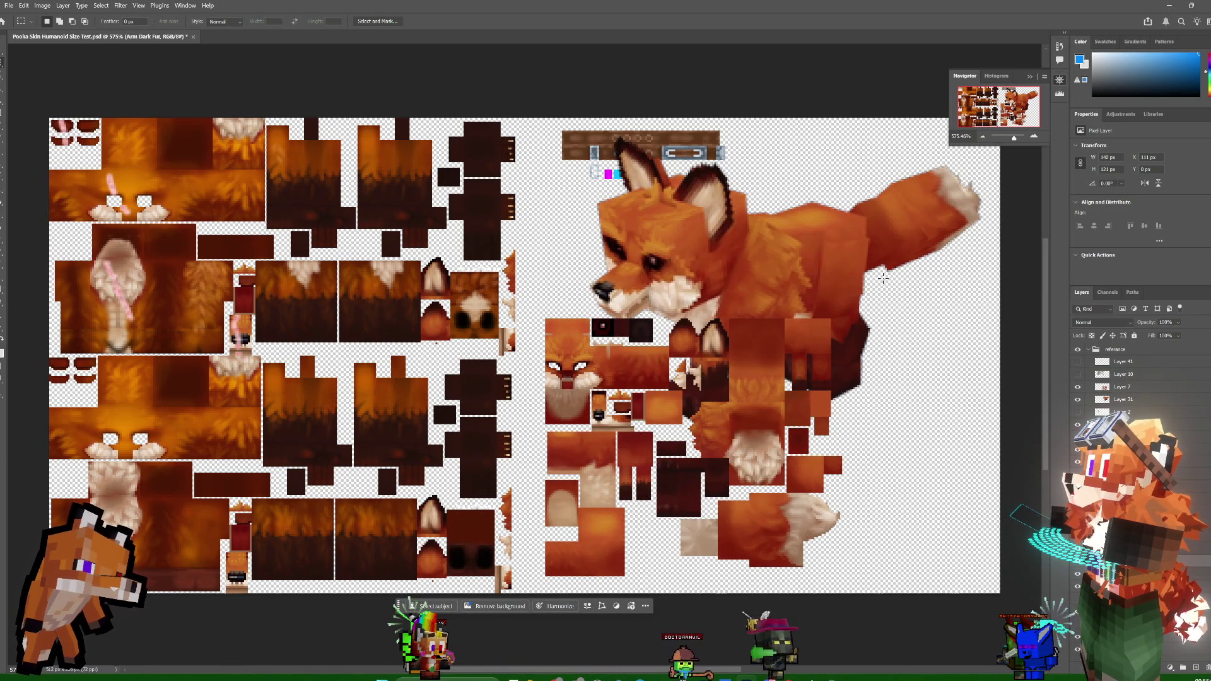
click(1078, 387)
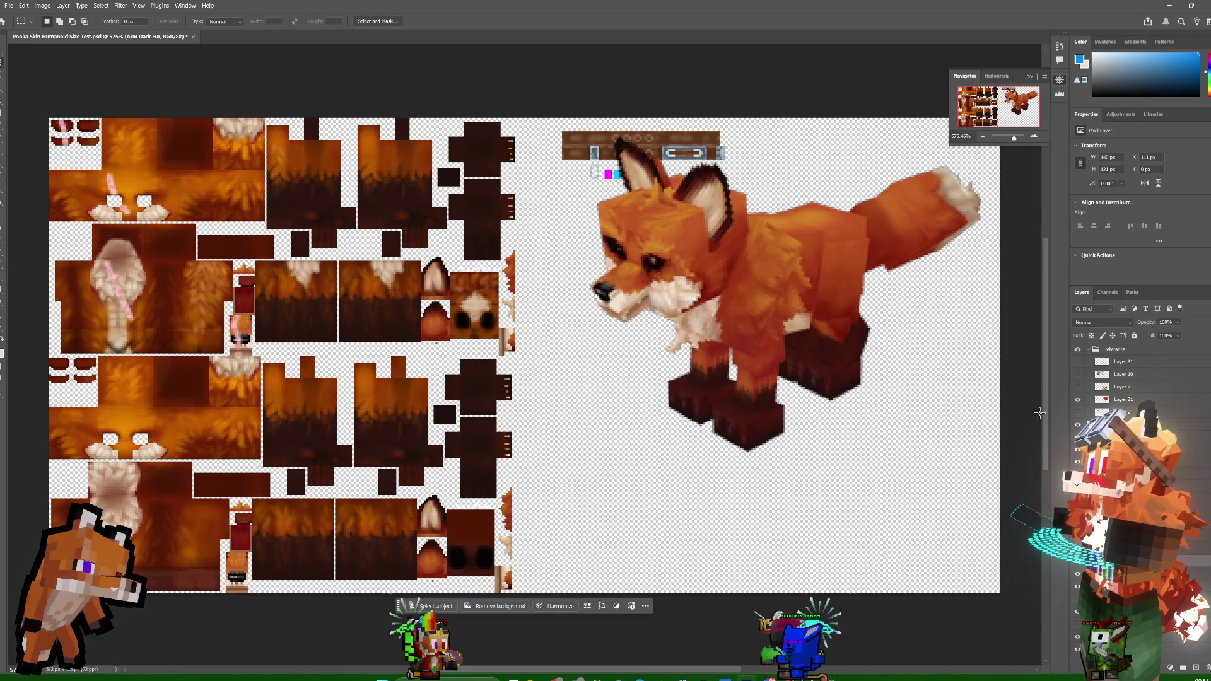
drag(253, 285, 264, 292)
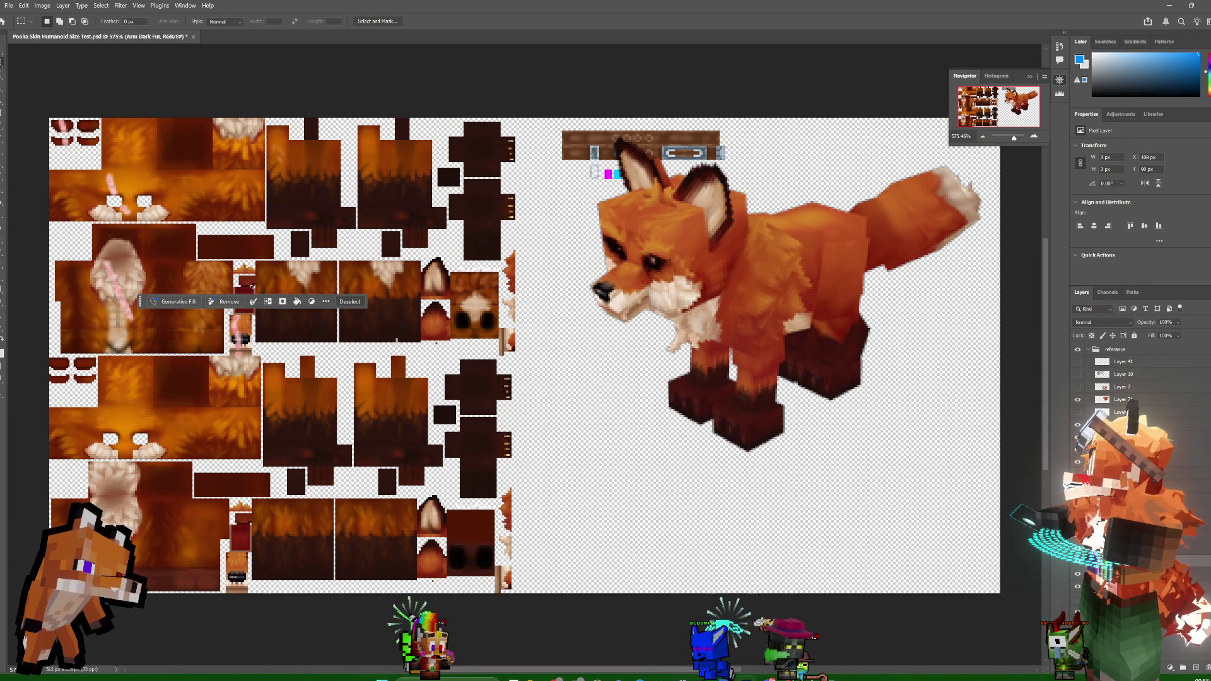
key(ctrl+d)
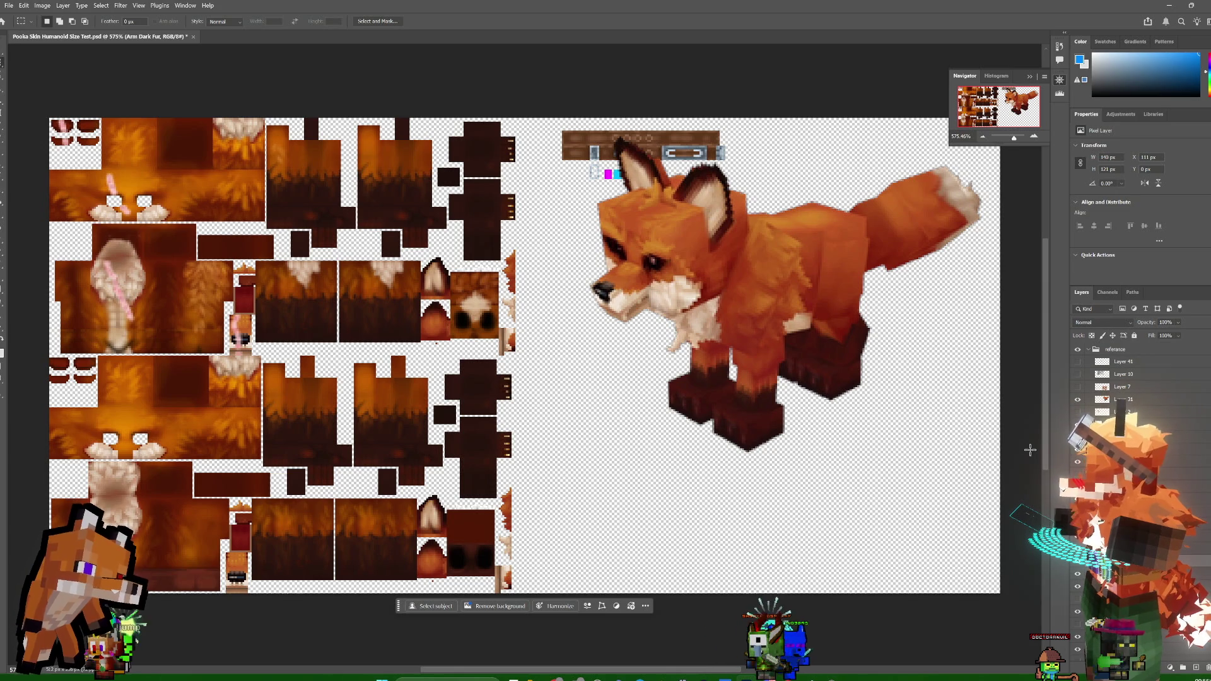
- Swap between the fox UV texture layer and Layer 31, ending with the reference shown
click(1078, 399)
click(1078, 387)
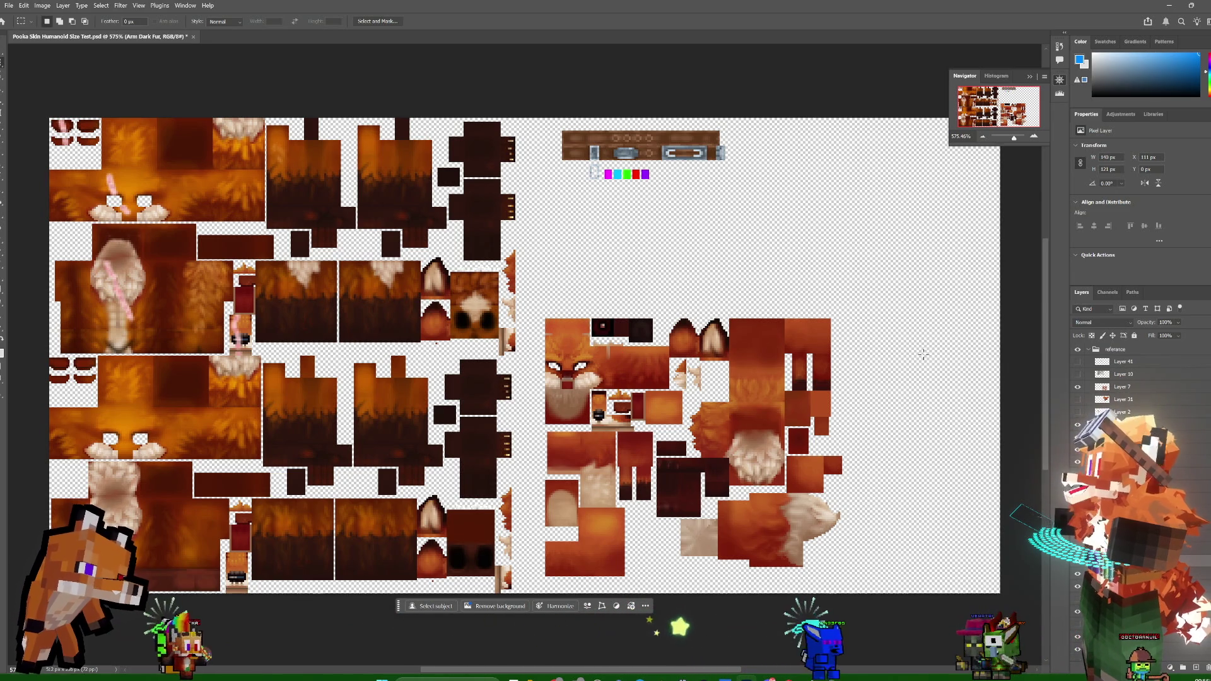
click(1078, 400)
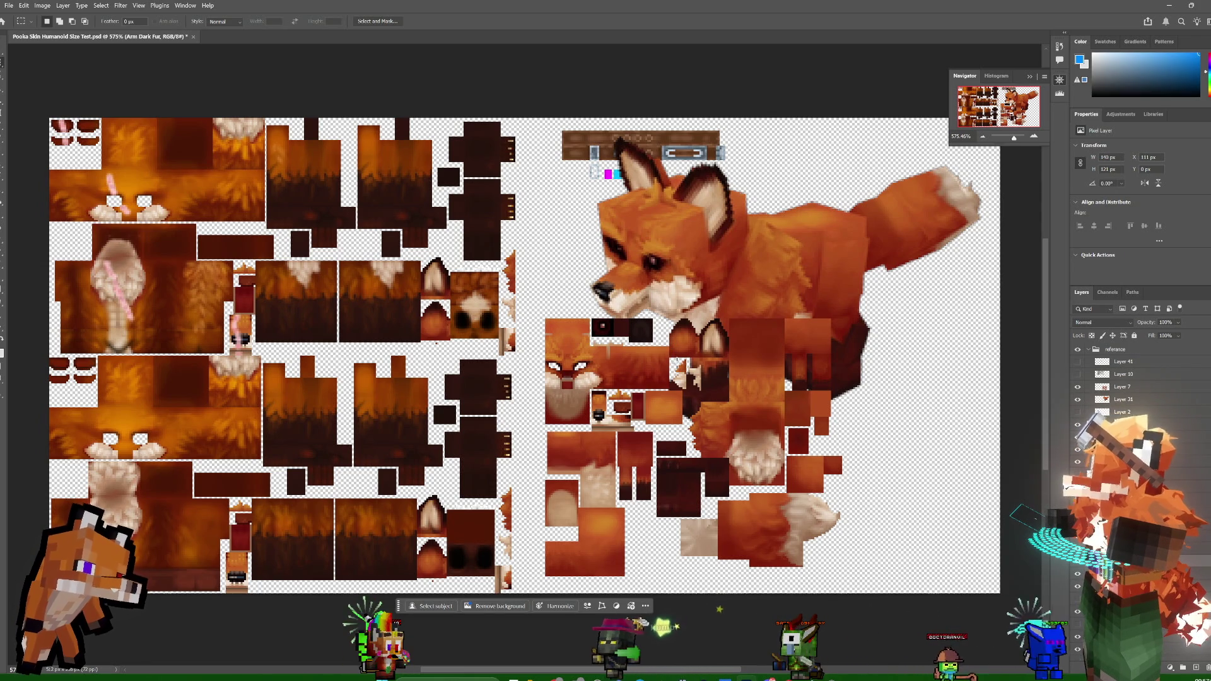
- Marquee a small patch of the fox's leg, then make the hytale copies group active
drag(671, 361, 687, 390)
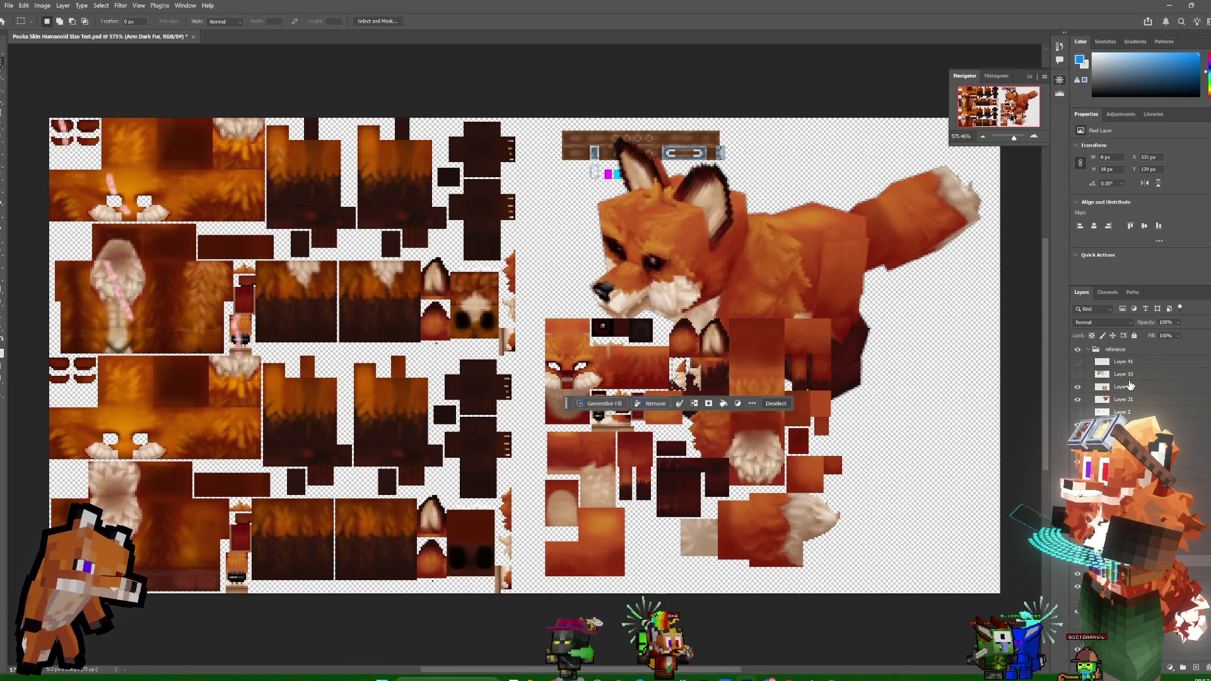
click(1132, 389)
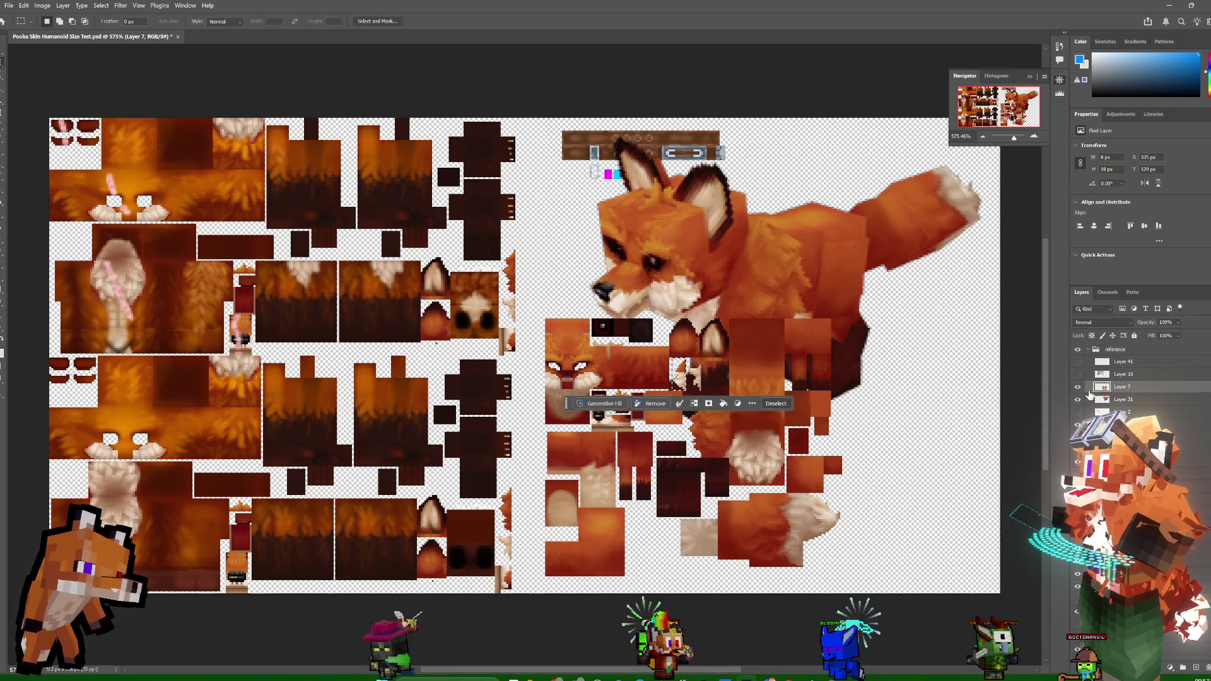
click(1079, 397)
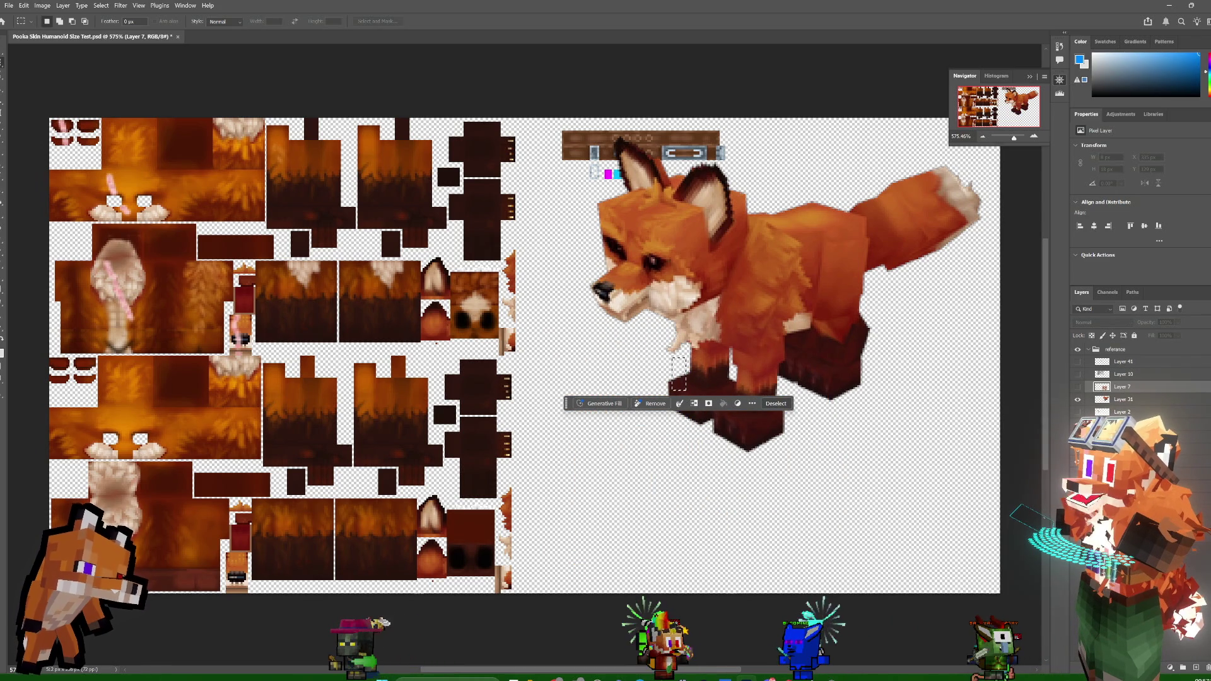
click(1119, 437)
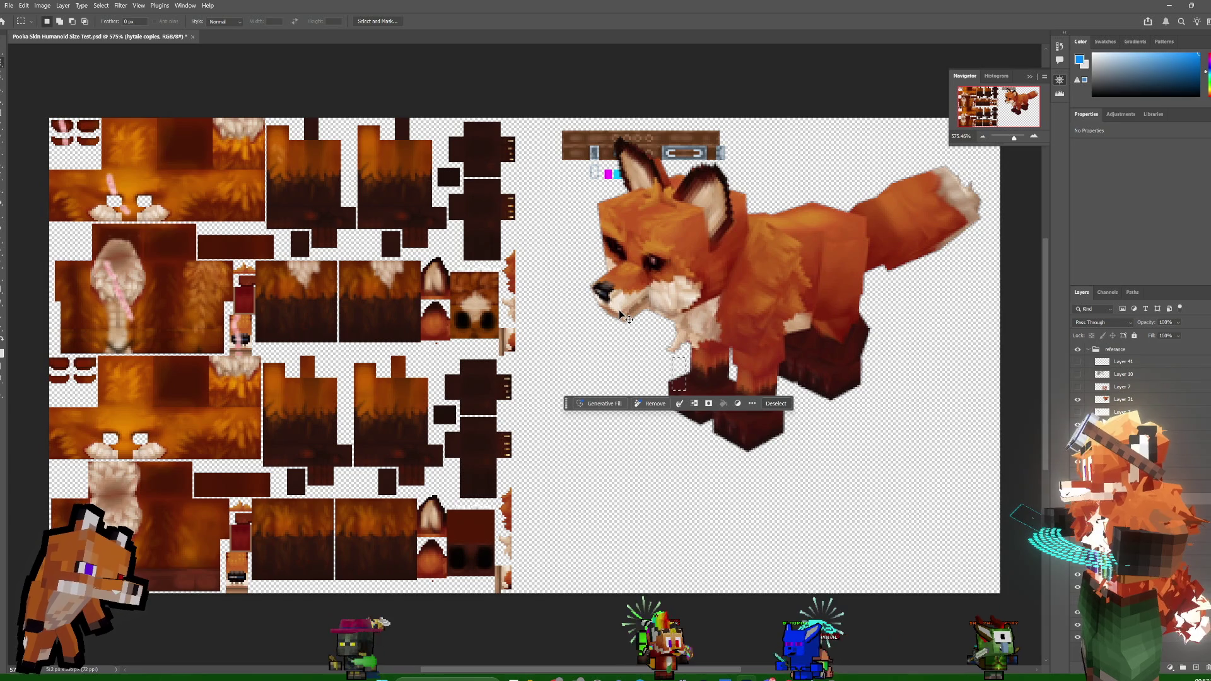
- Copy the leg patch to a new layer, position it beside the dark fur pieces, and hide Layer 31
key(ctrl+j)
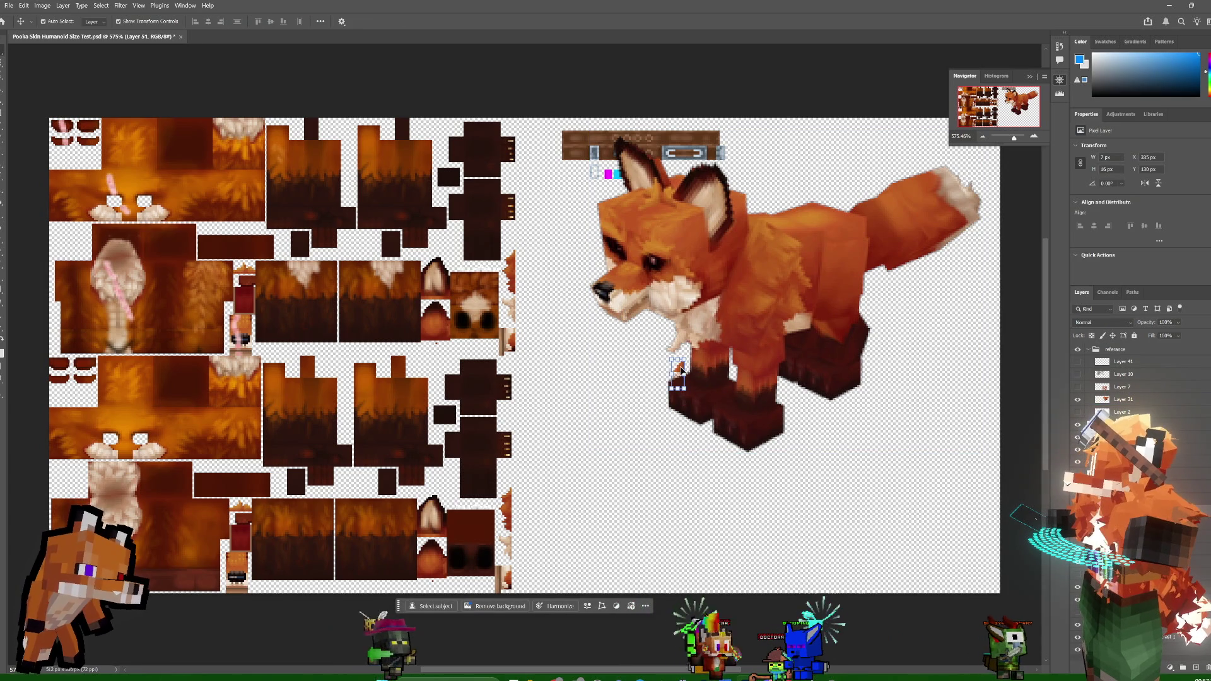
mouse_move(687, 364)
mouse_down()
mouse_move(520, 304)
mouse_move(511, 233)
mouse_up()
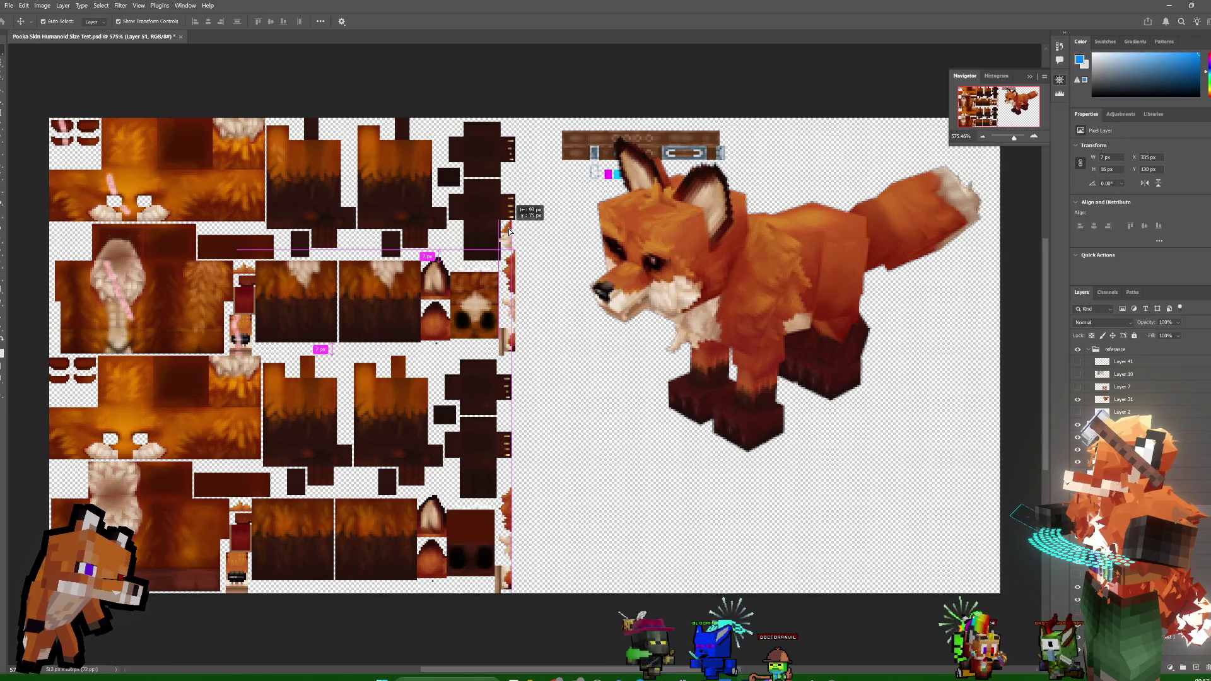
drag(510, 232, 520, 229)
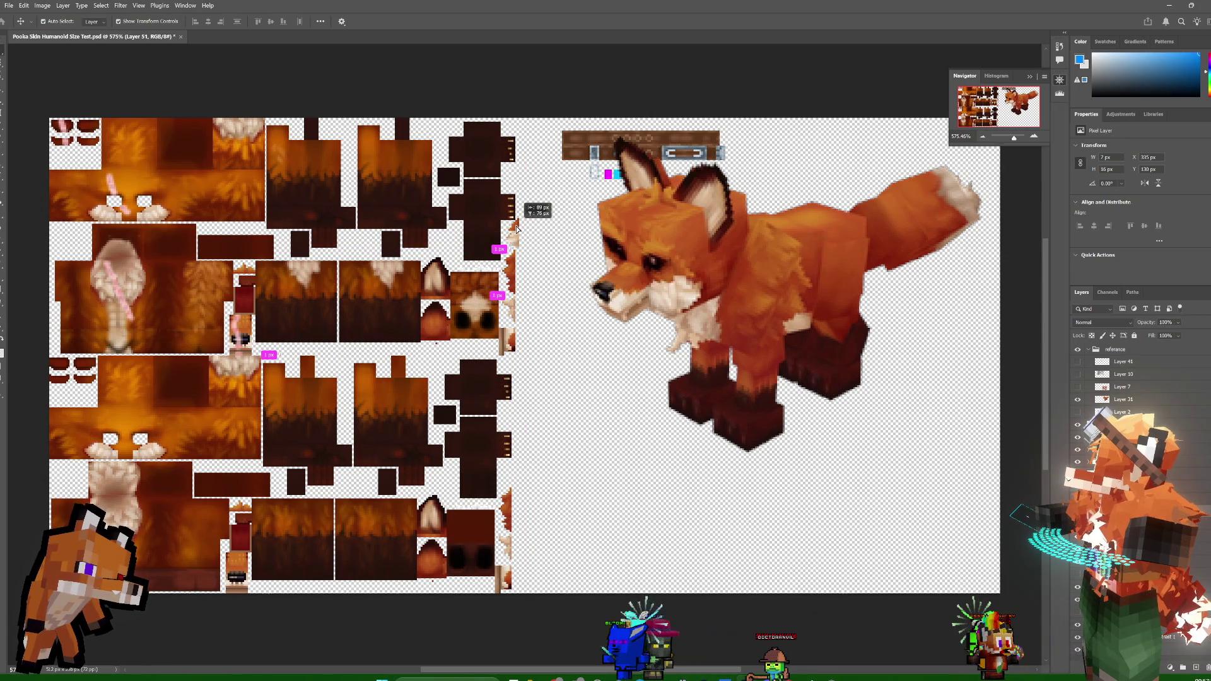
drag(515, 230, 514, 232)
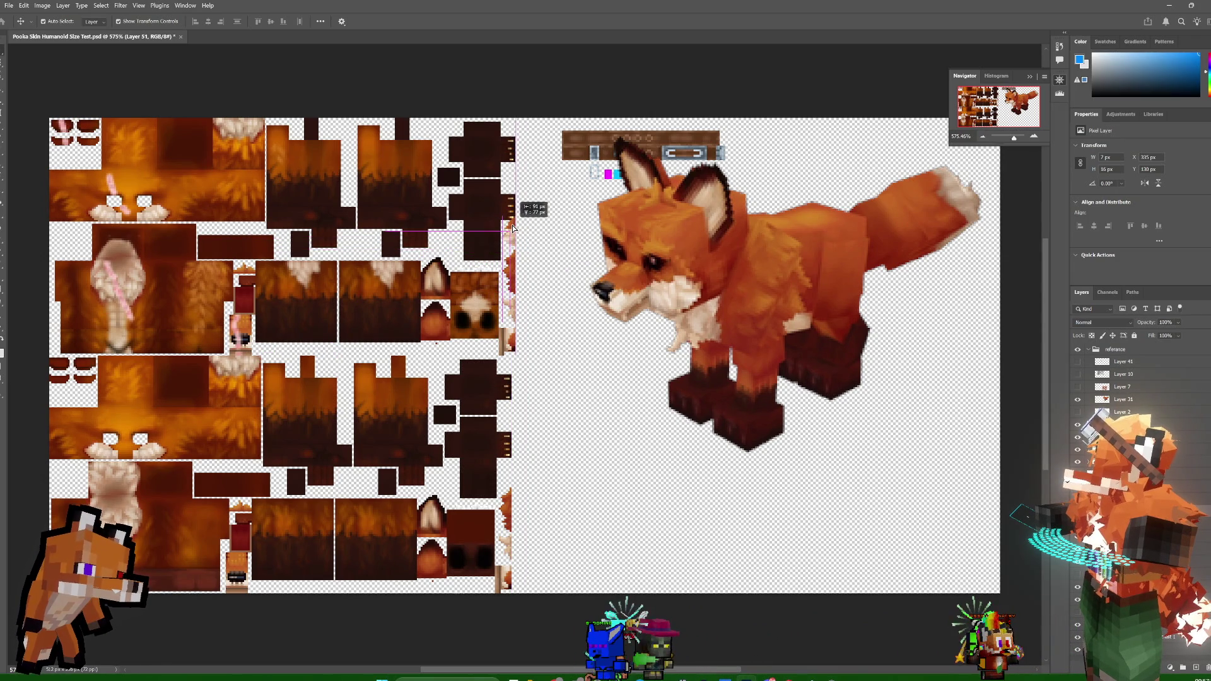
drag(515, 233, 513, 232)
click(535, 249)
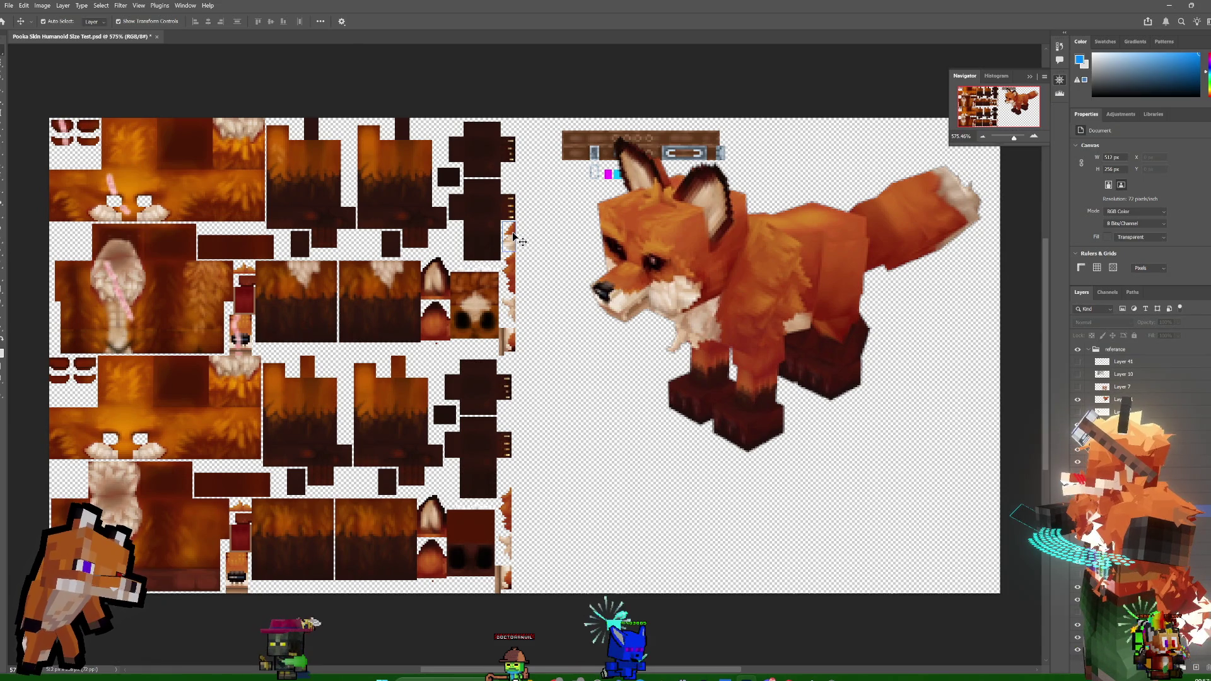
drag(514, 238, 457, 244)
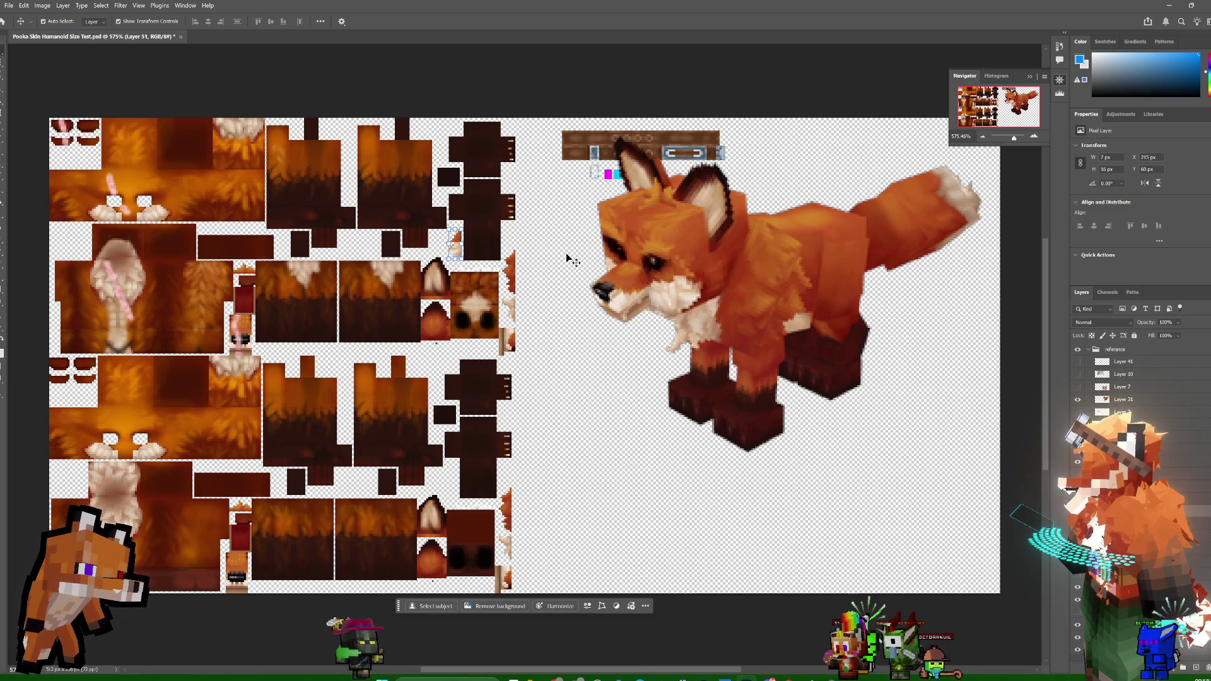
click(1078, 399)
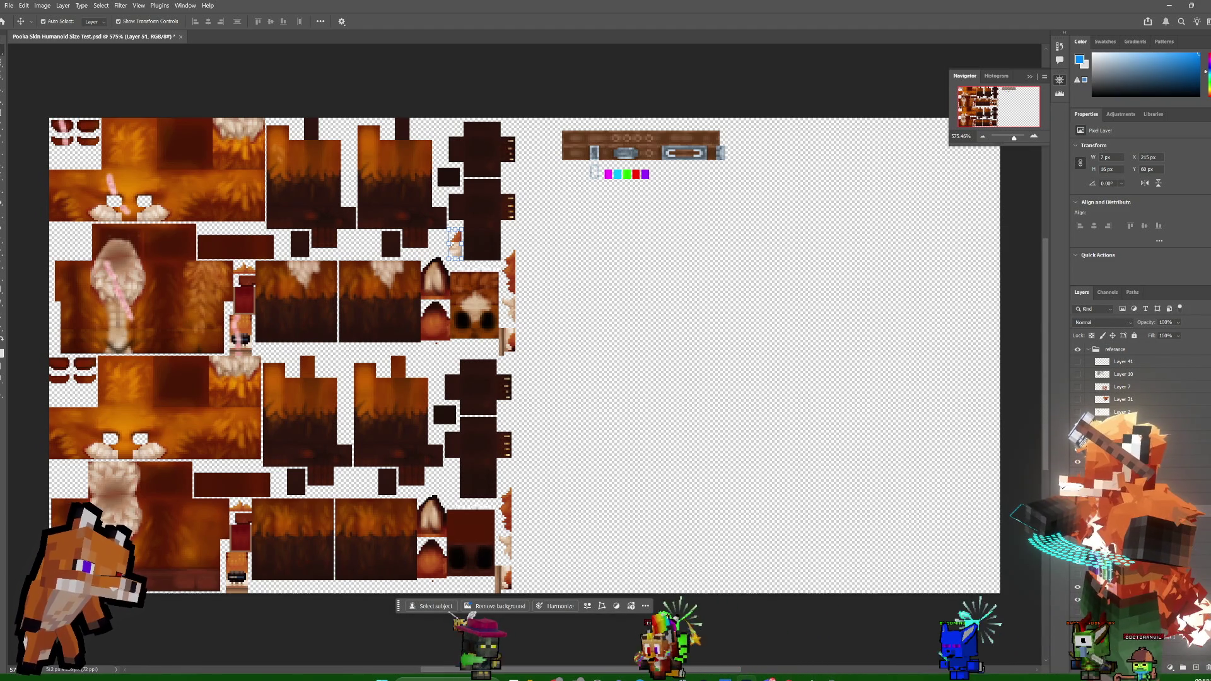
- Sample the orange-brown fur as the brush colour, then undo a trial brush stroke
click(3, 148)
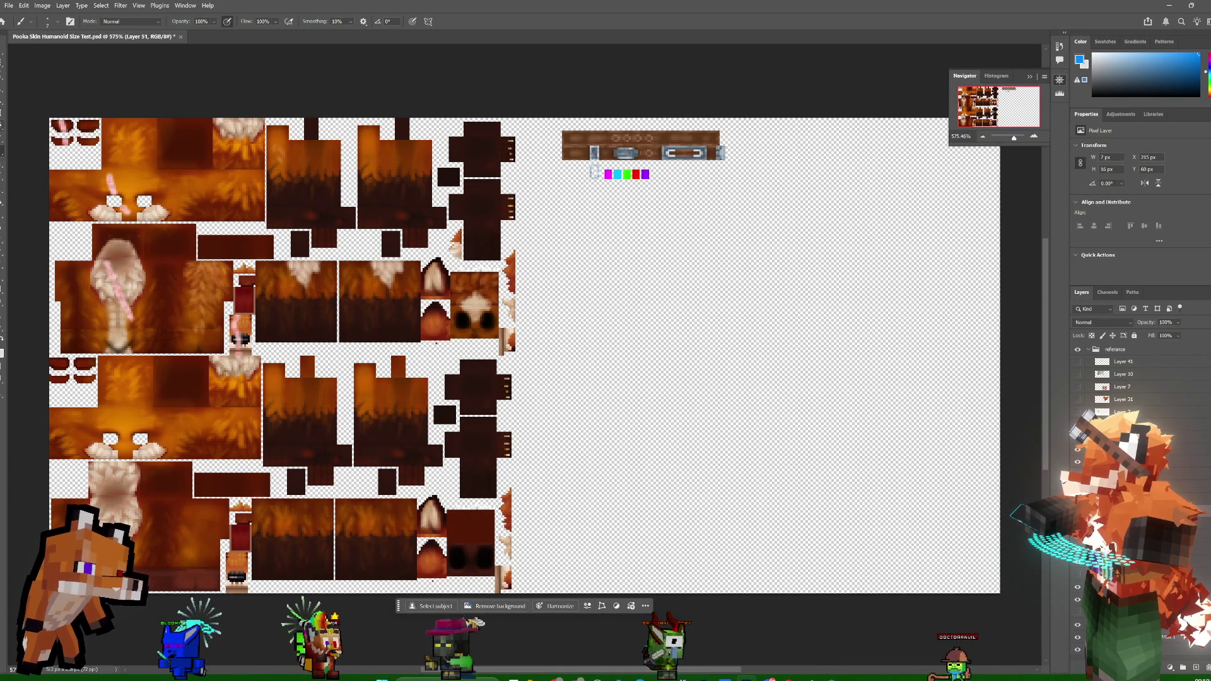
key(i)
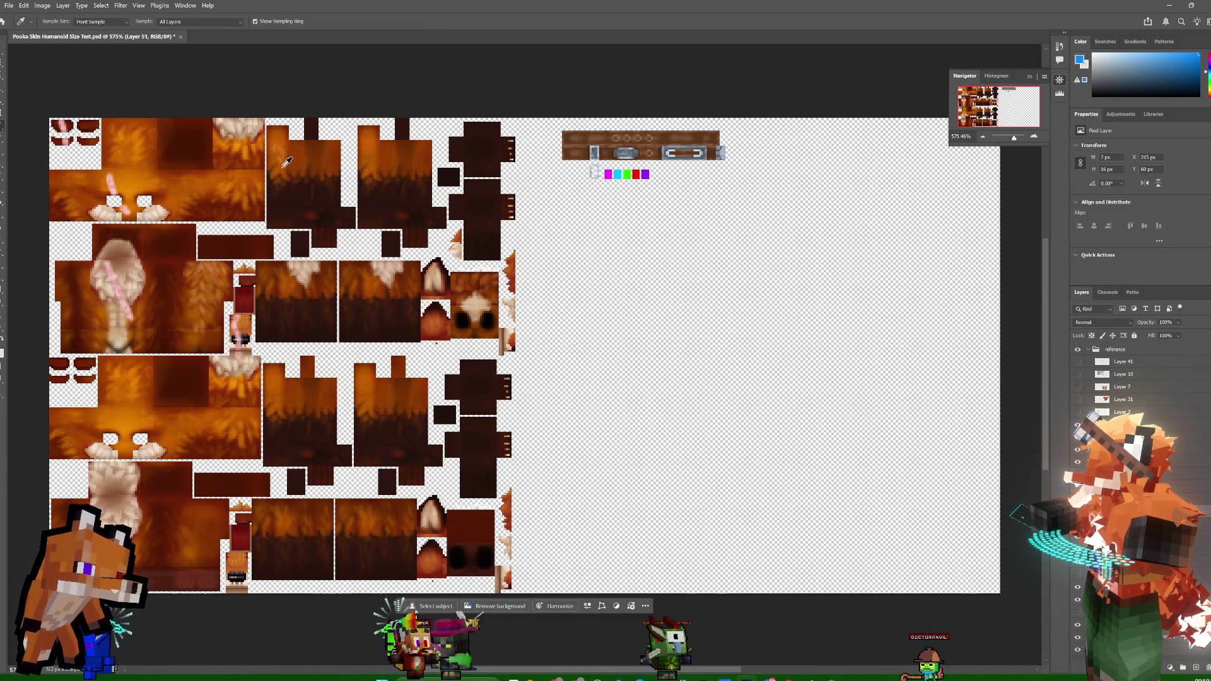
click(296, 162)
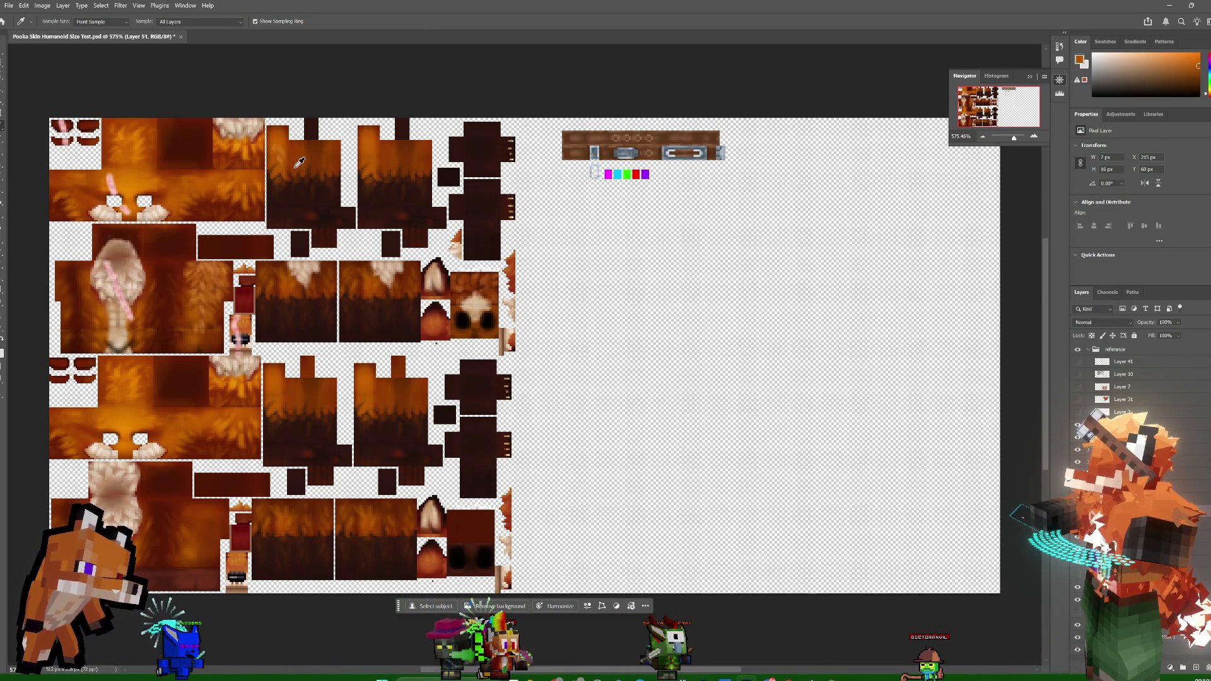
key(b)
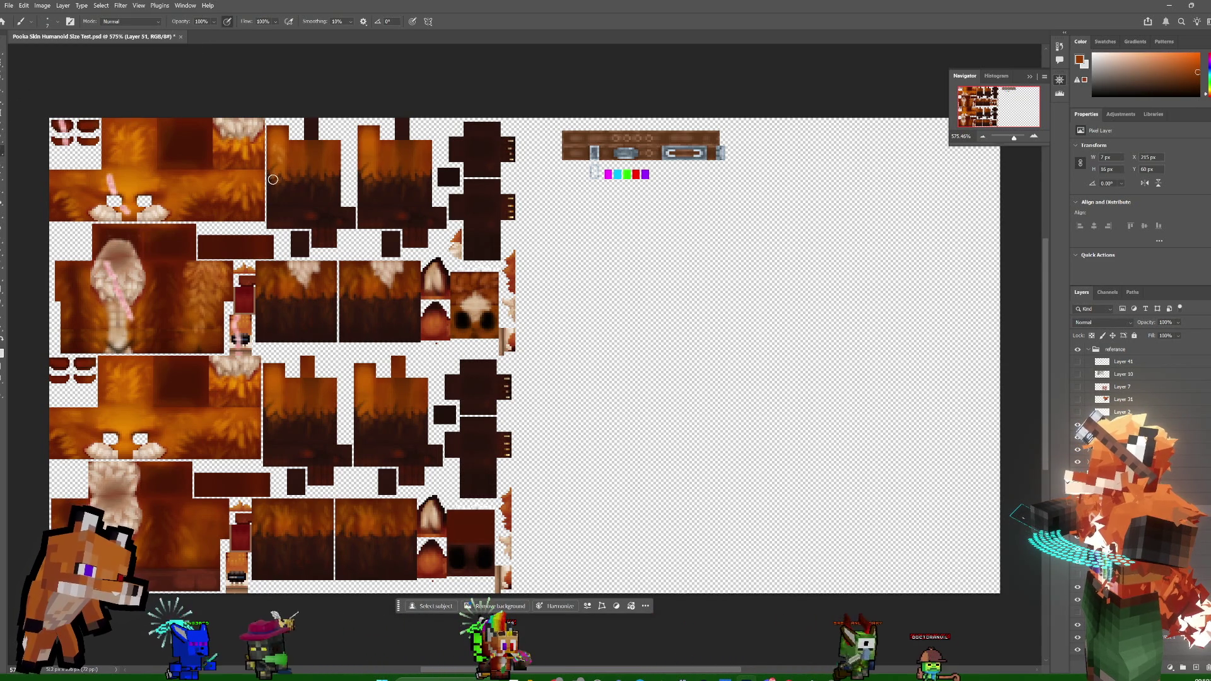
drag(288, 186, 285, 176)
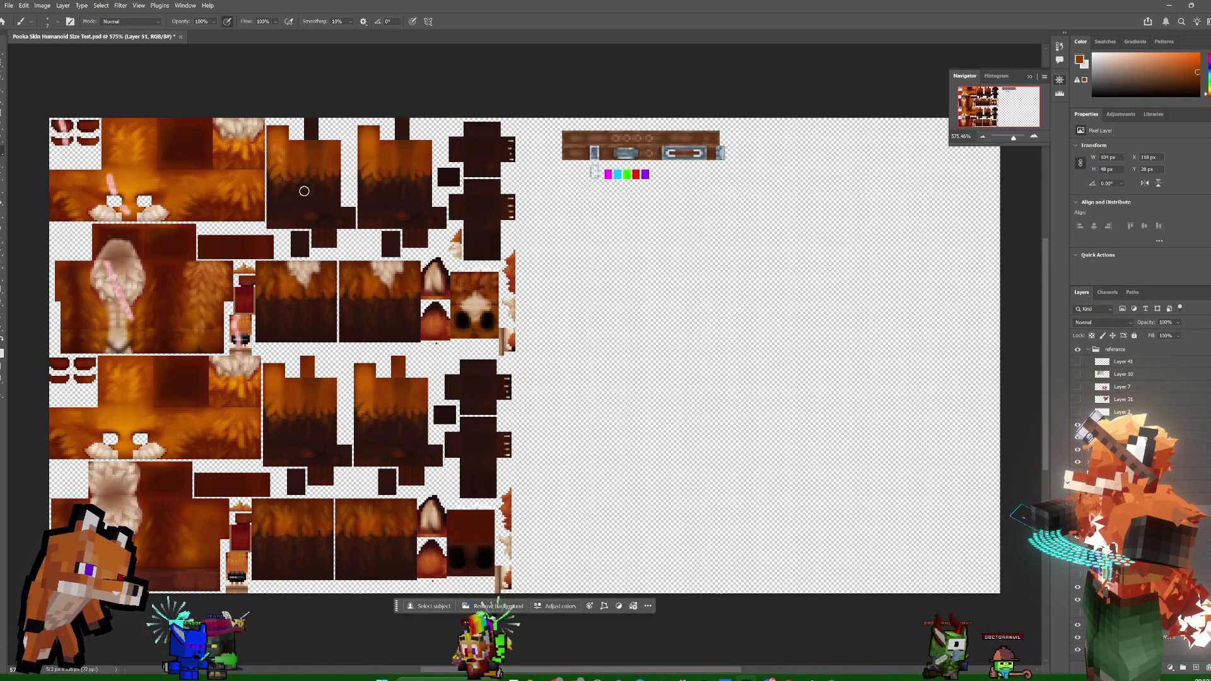
key(ctrl+z)
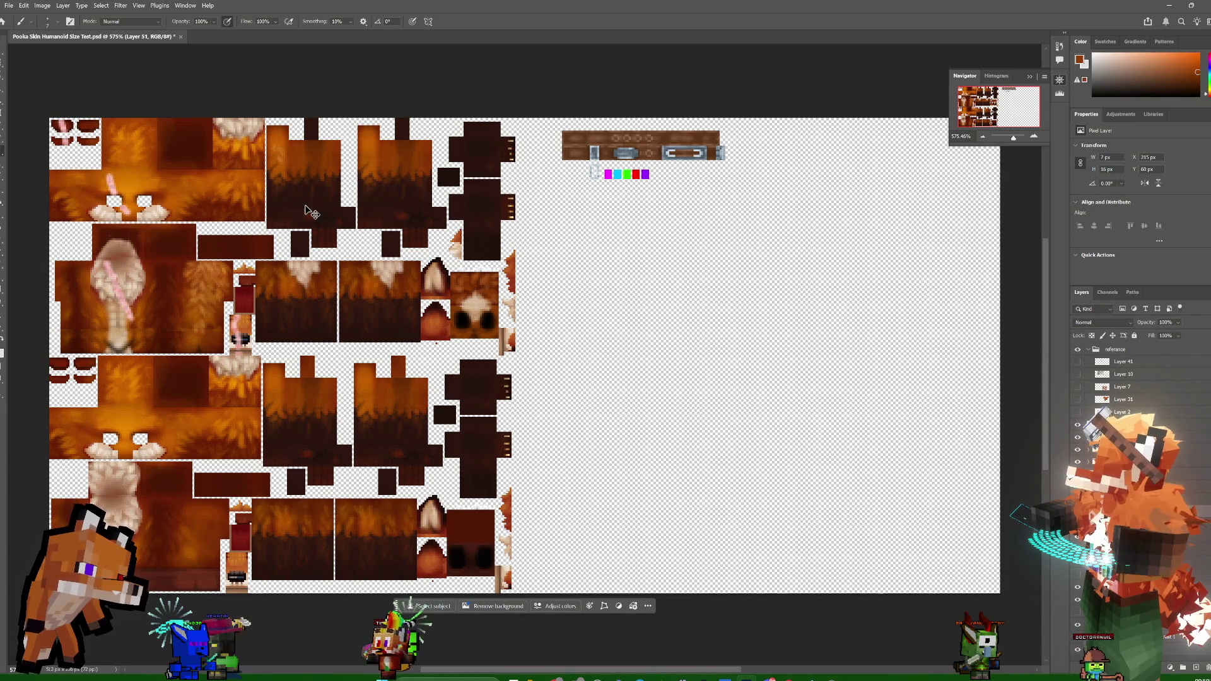
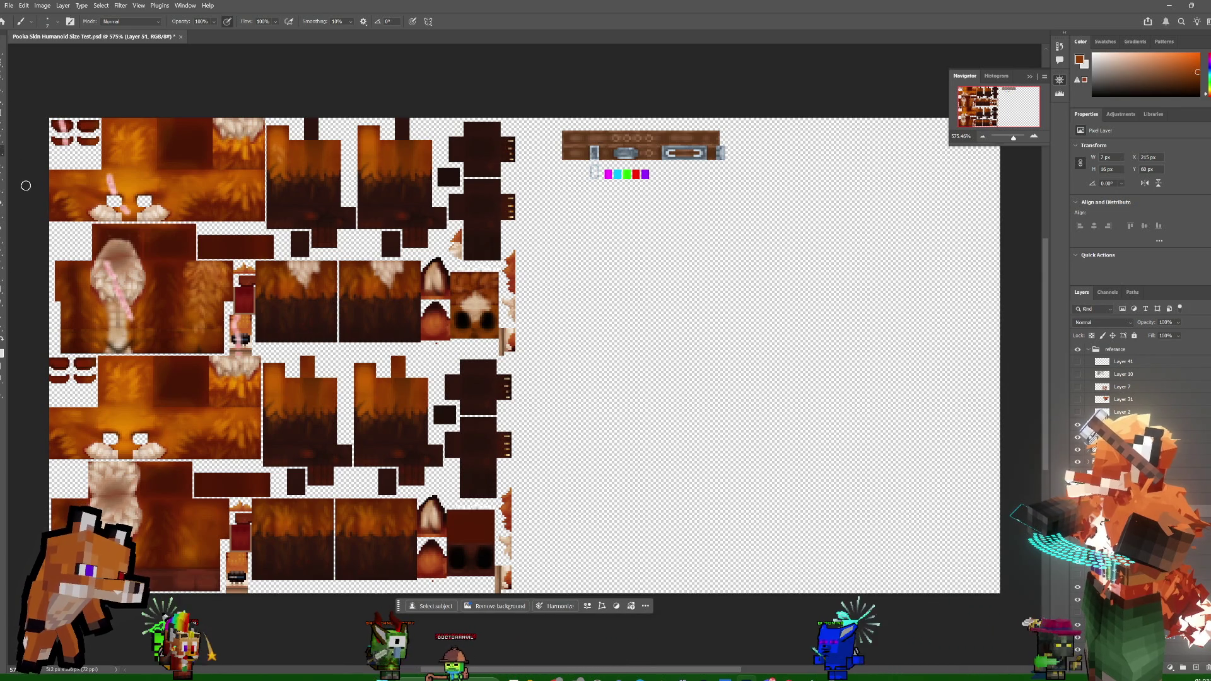
- Switch to the Eraser and step through the hytale copies, Color Multipliers and Hytale Skin layers
key(e)
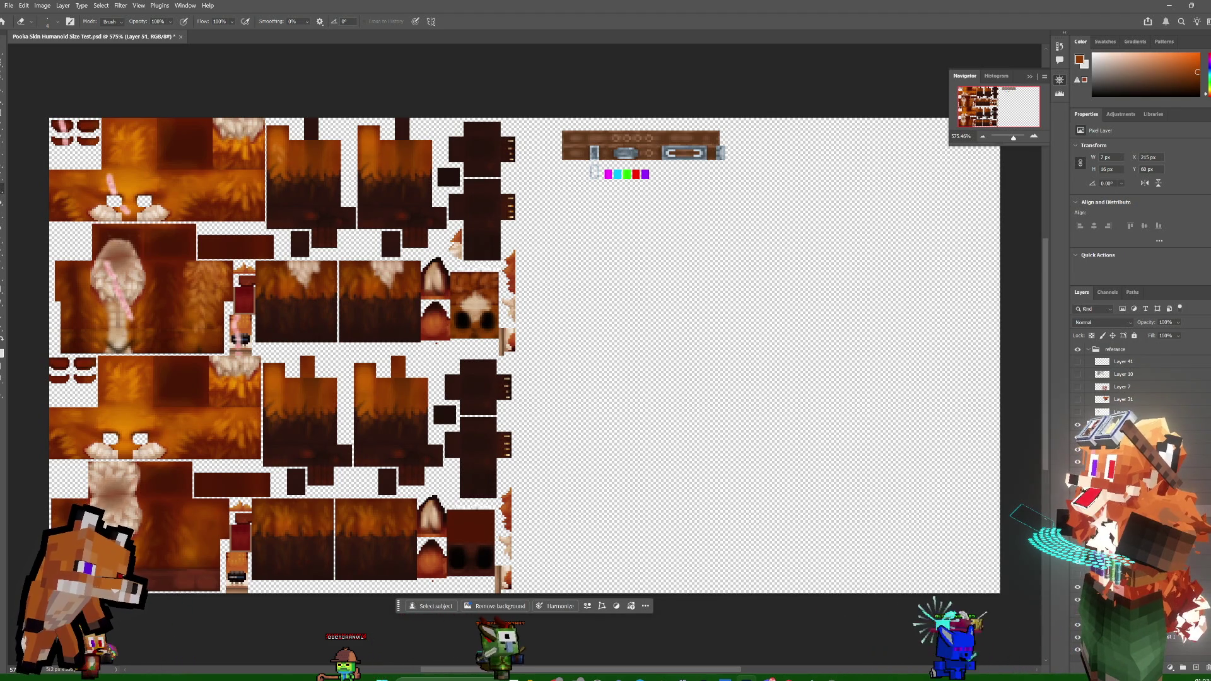
click(1123, 425)
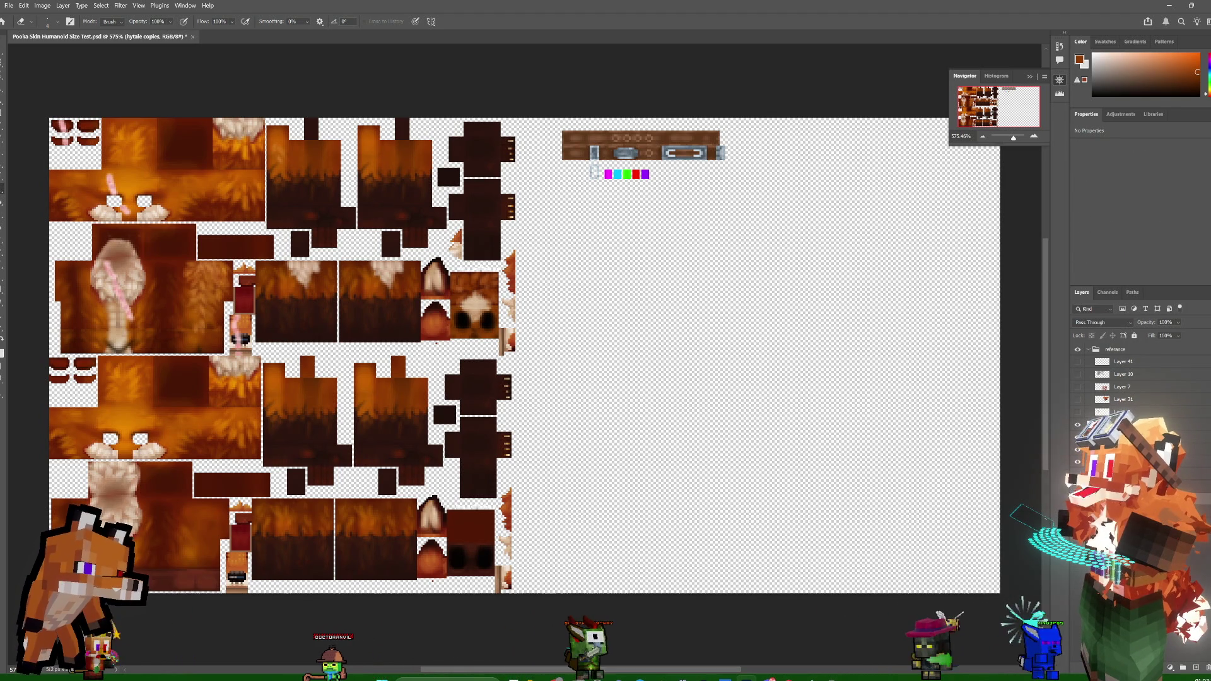
click(1122, 437)
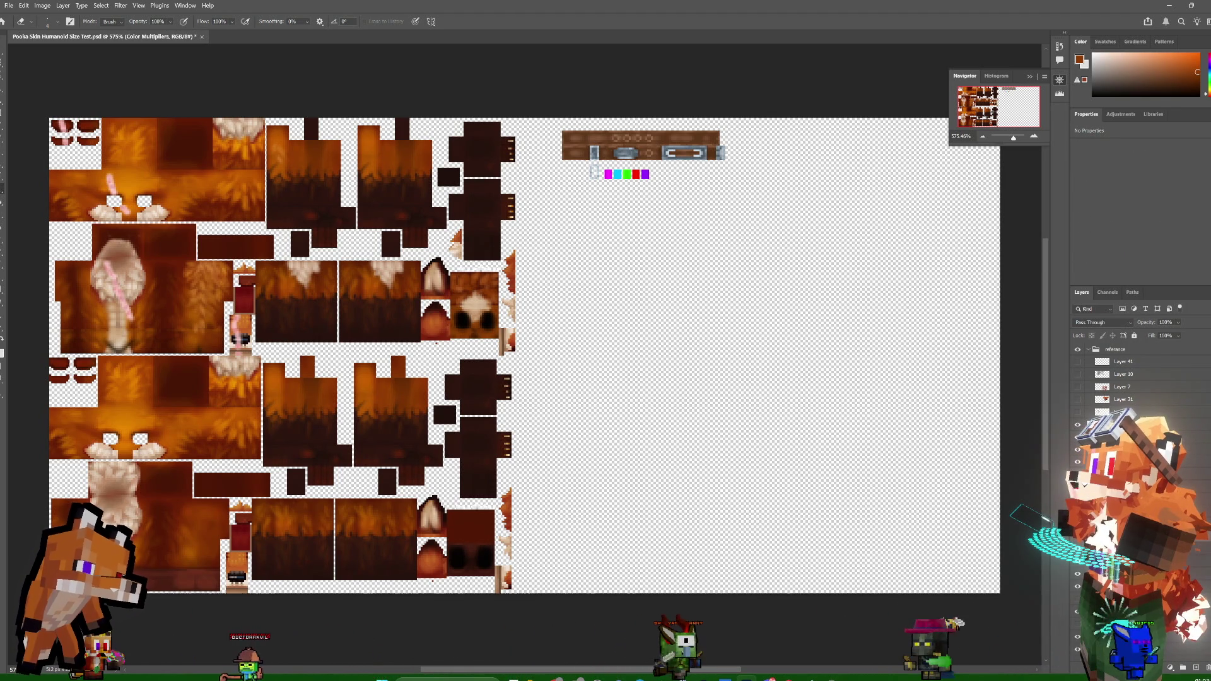
click(1077, 437)
click(1077, 437)
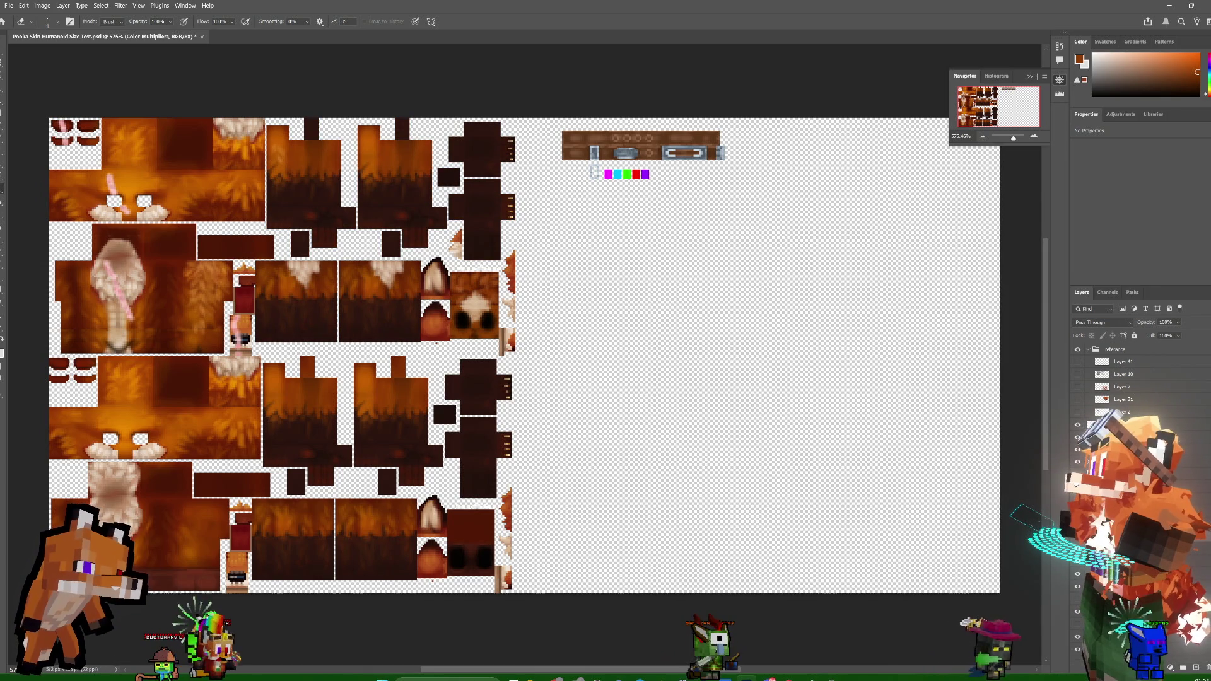
click(1123, 449)
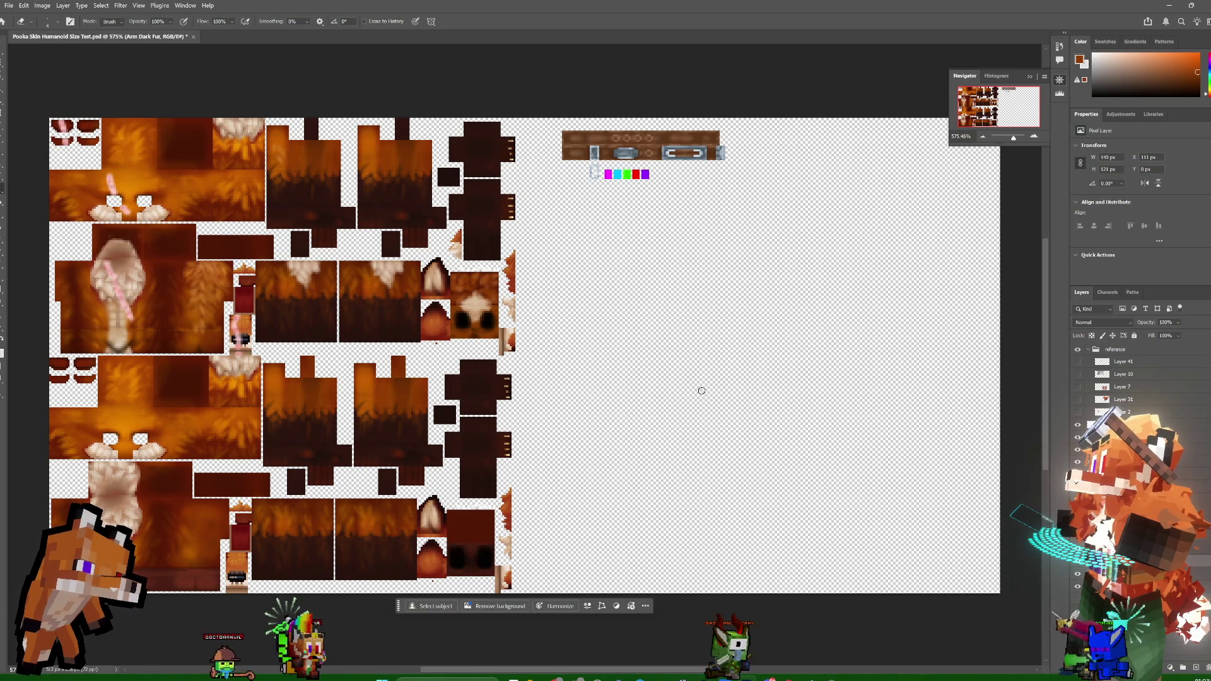
- Select the Arm Dark Fur layer and enlarge the eraser to 20 px
ctrl+click(269, 172)
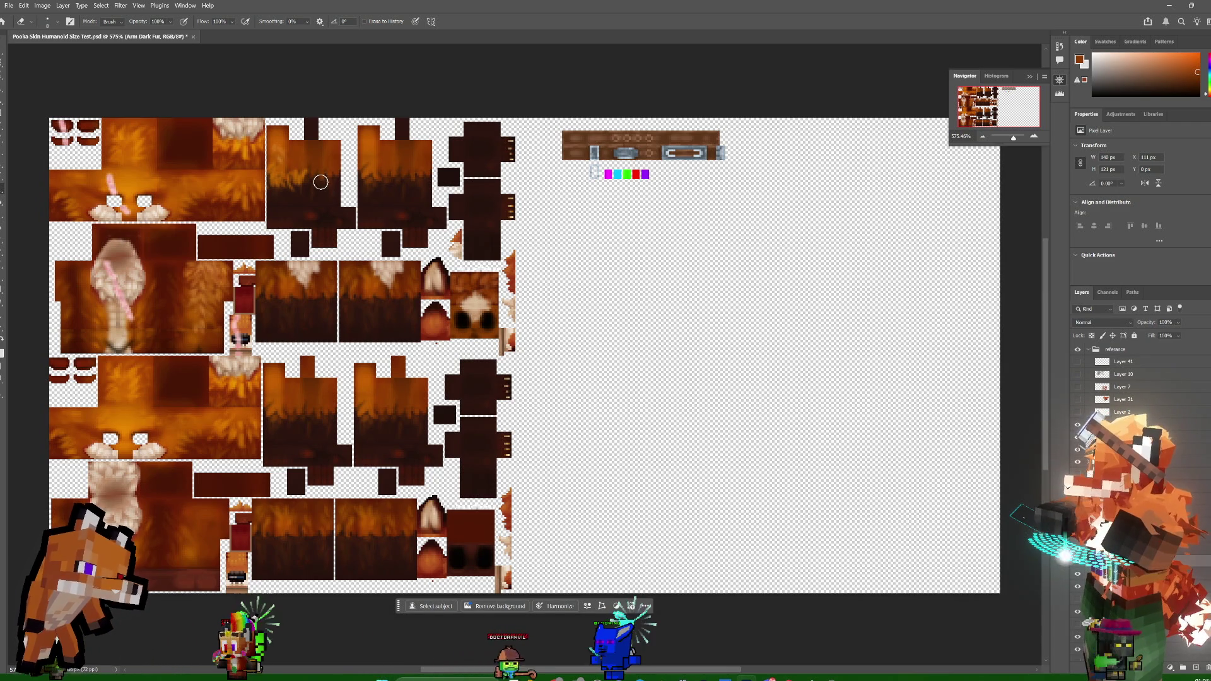
key(bracketright)
key(bracketright)
key(bracketright)
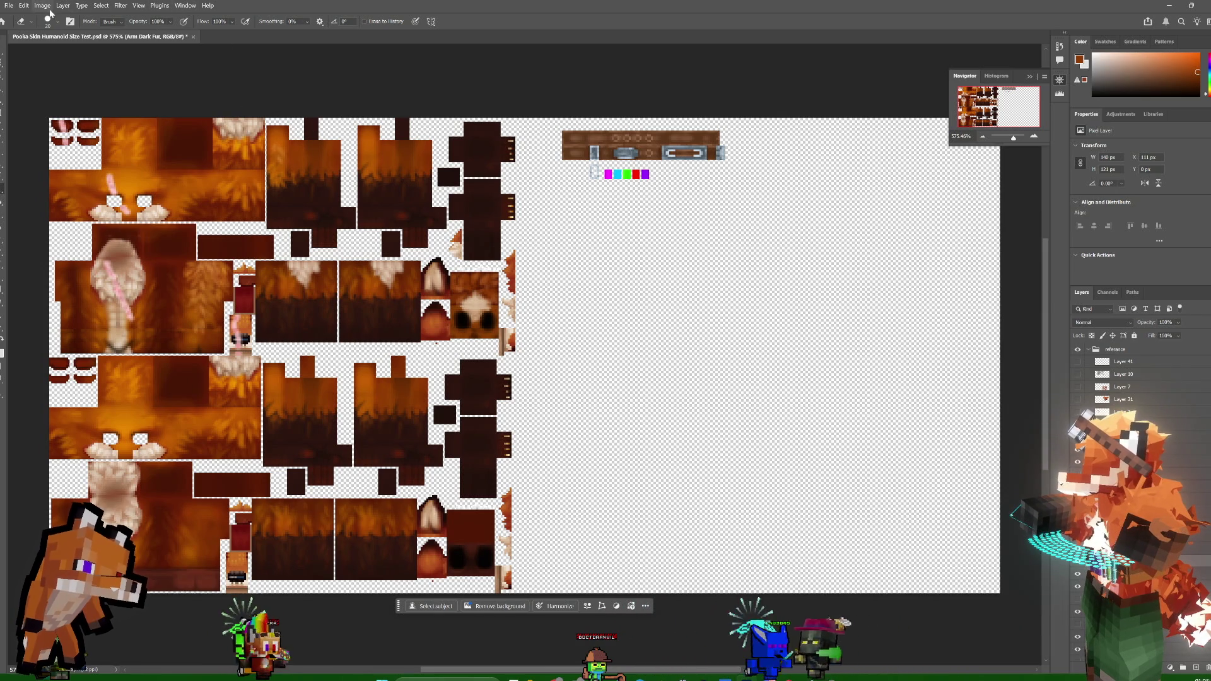
- Drop the eraser's hardness to 0% and resize it to 30 px
click(70, 22)
click(47, 21)
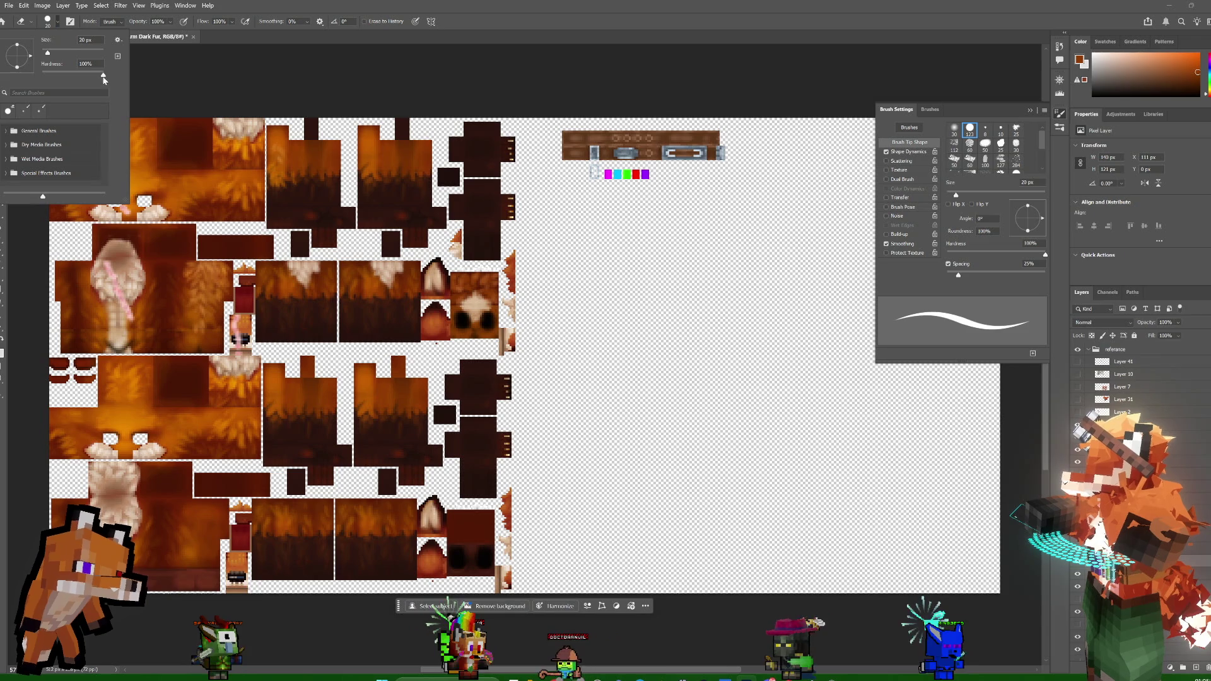
drag(101, 76, 56, 77)
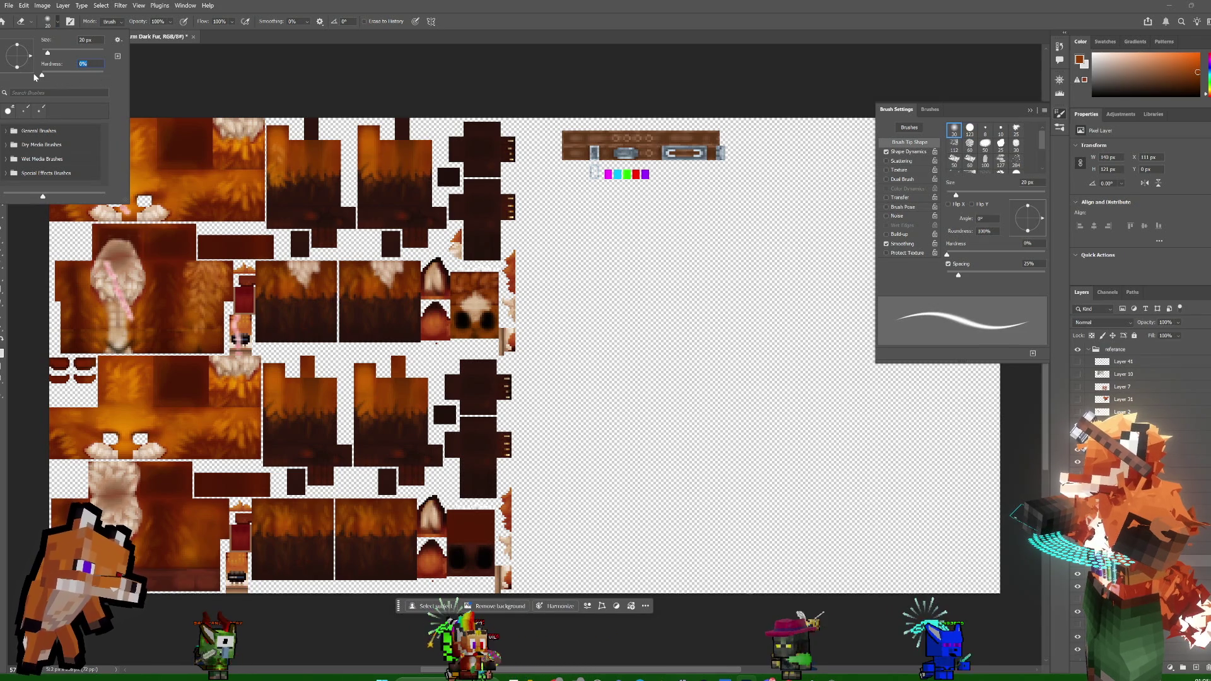
key(Escape)
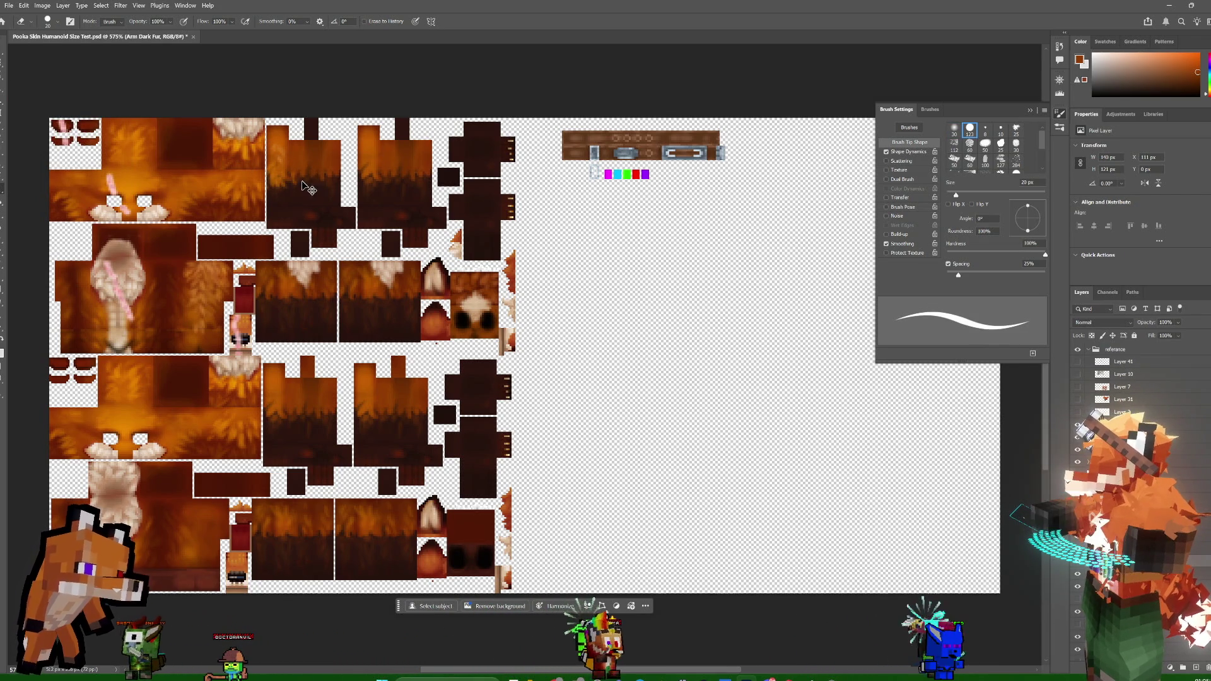
click(57, 21)
text(0)
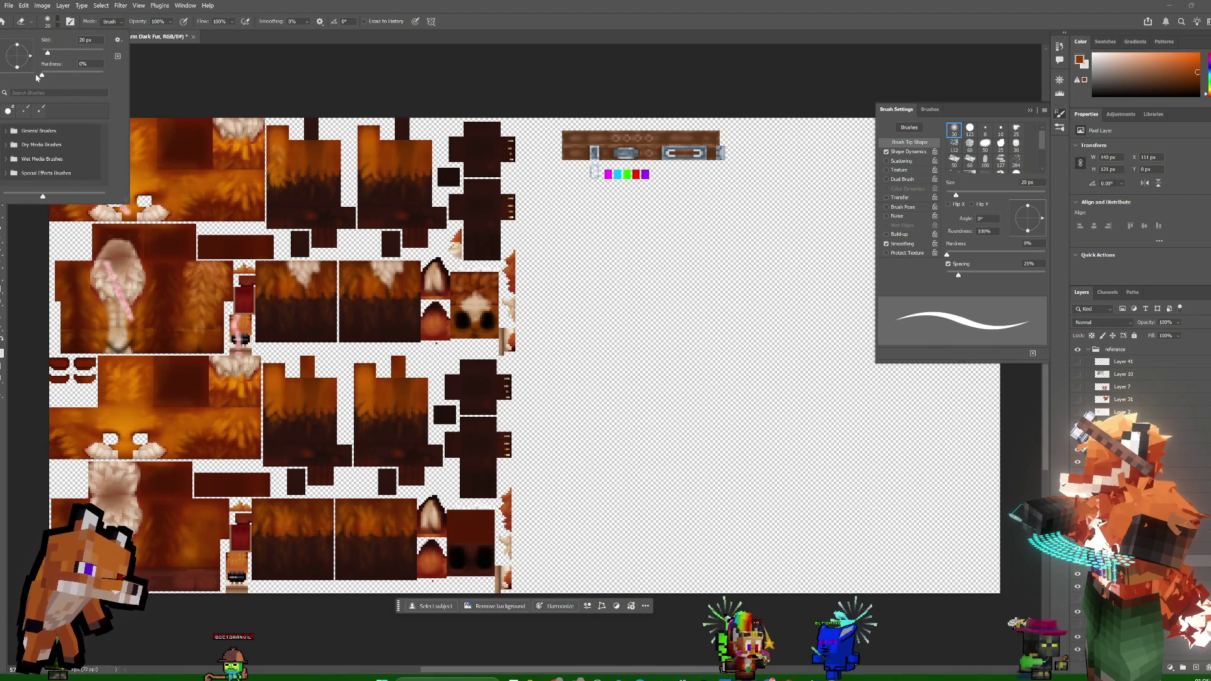
click(151, 77)
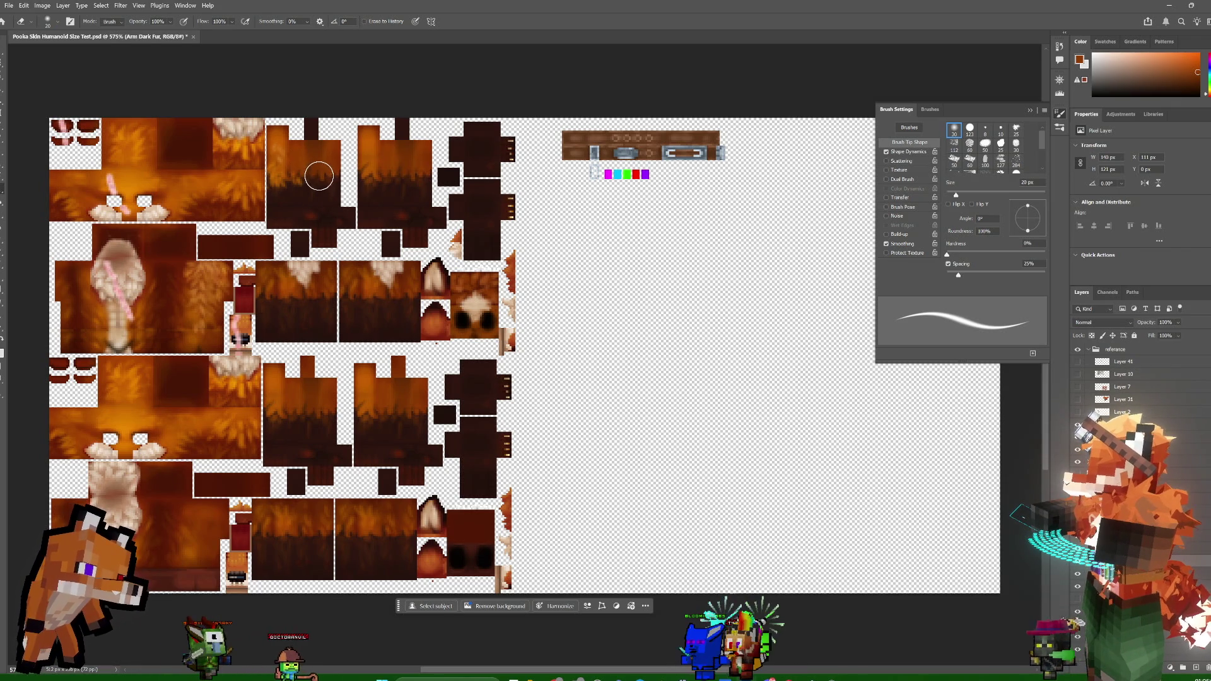
key(bracketleft)
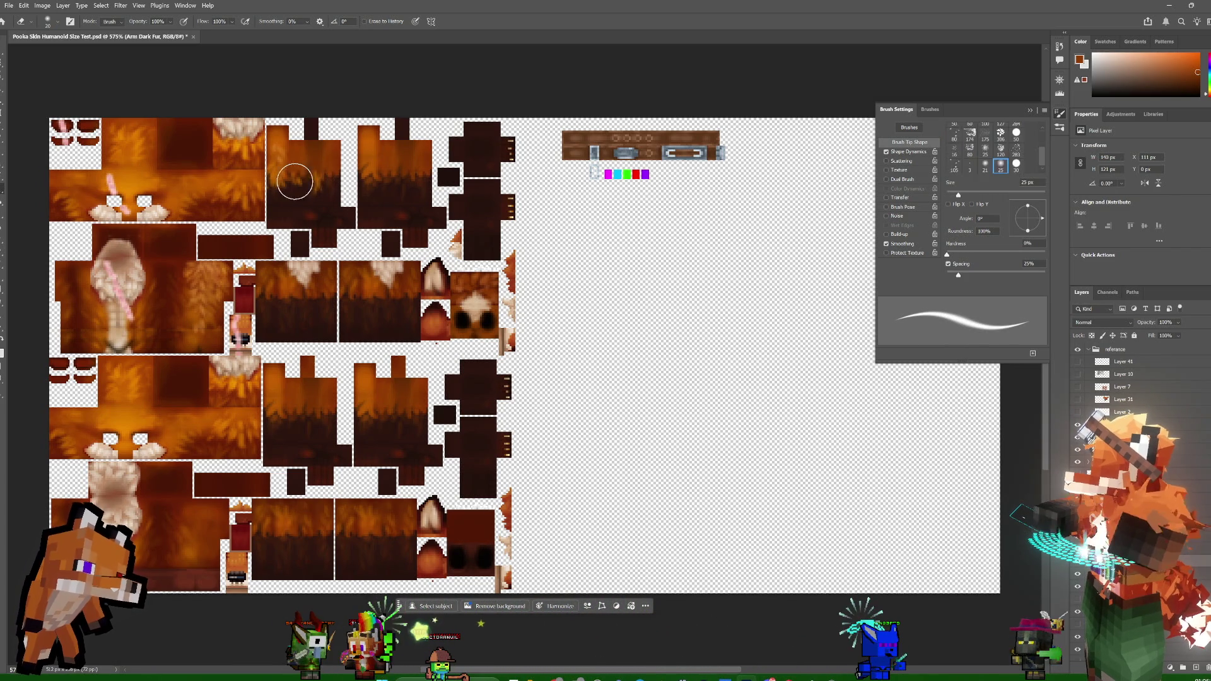
key(bracketright)
key(bracketright)
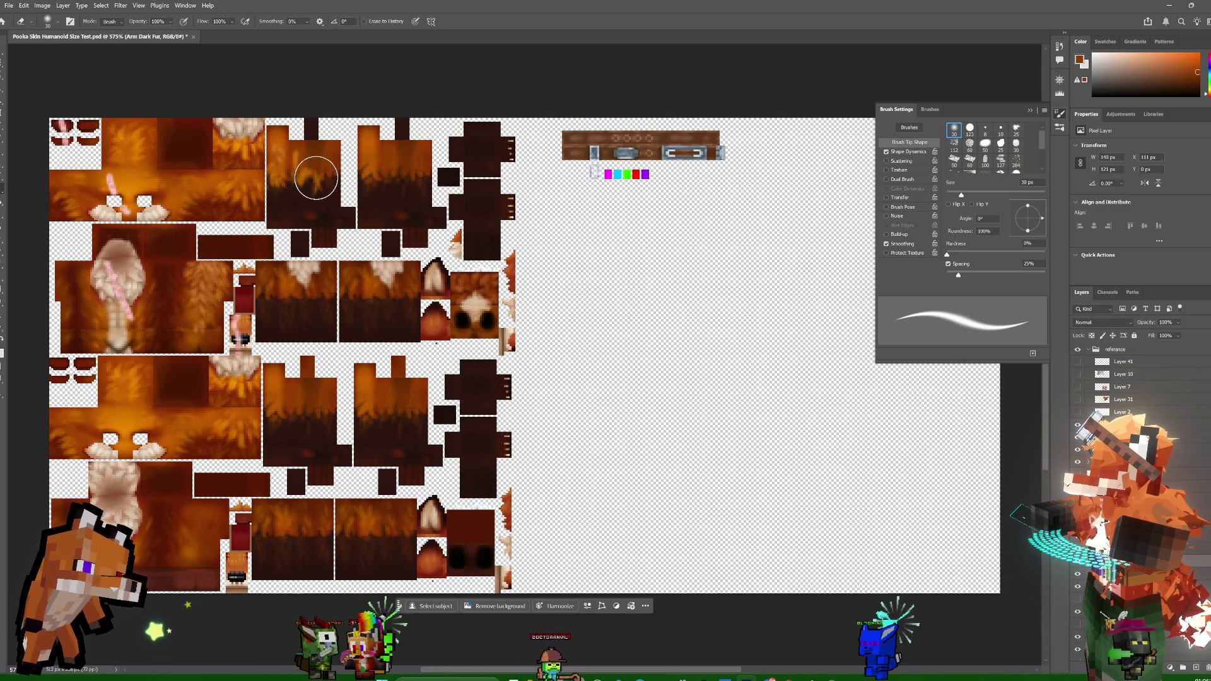
- Enlarge the soft eraser to 35 px for fading the arm's dark fur
key(bracketright)
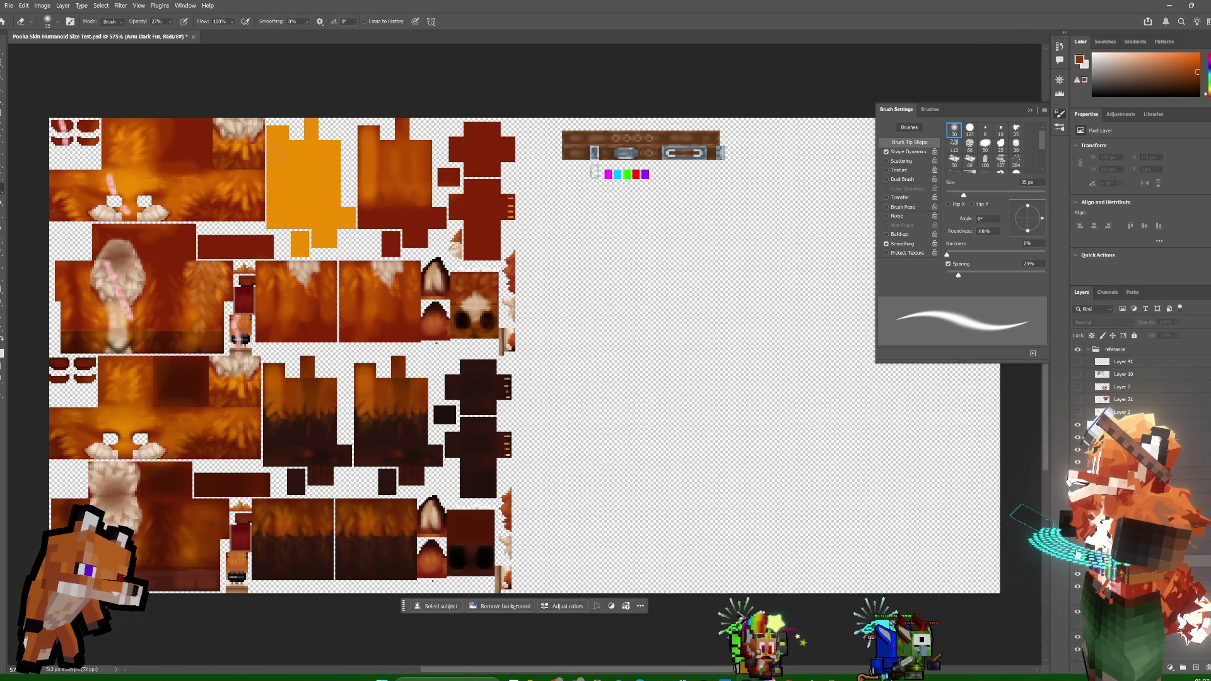
- Flick the Arm Dark Fur layer off and on against the orange base, then show it
key(ctrl+z)
key(ctrl+shift+z)
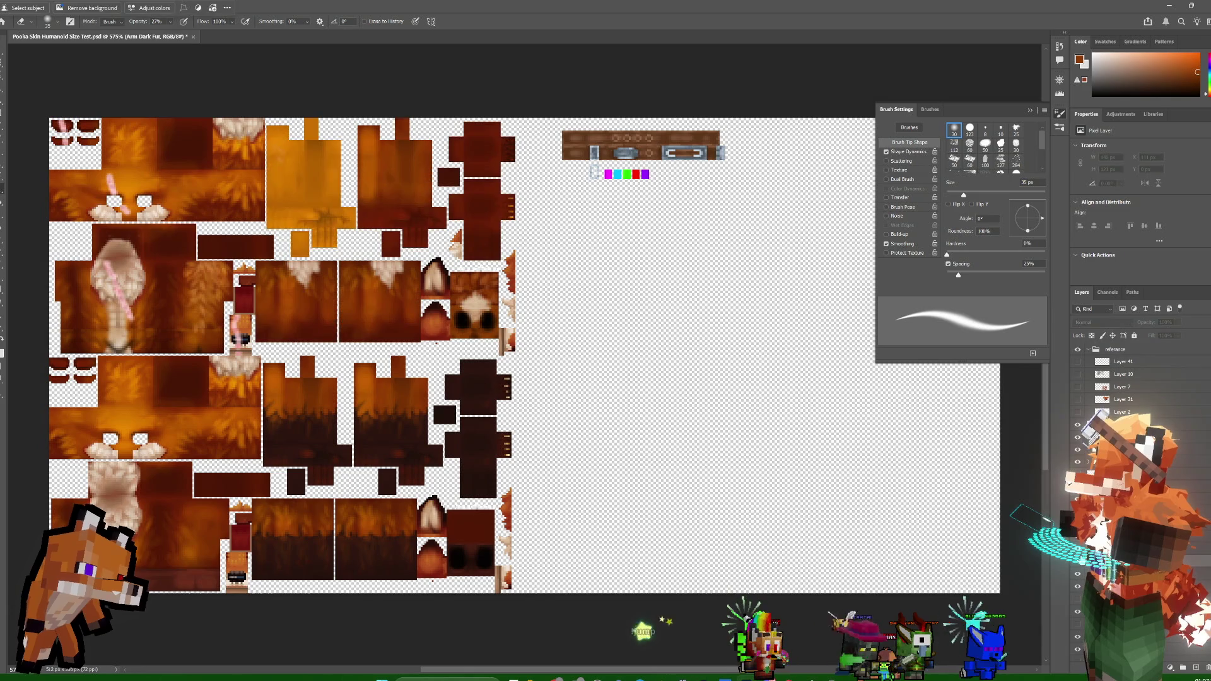
key(ctrl+z)
key(ctrl+shift+z)
key(ctrl+z)
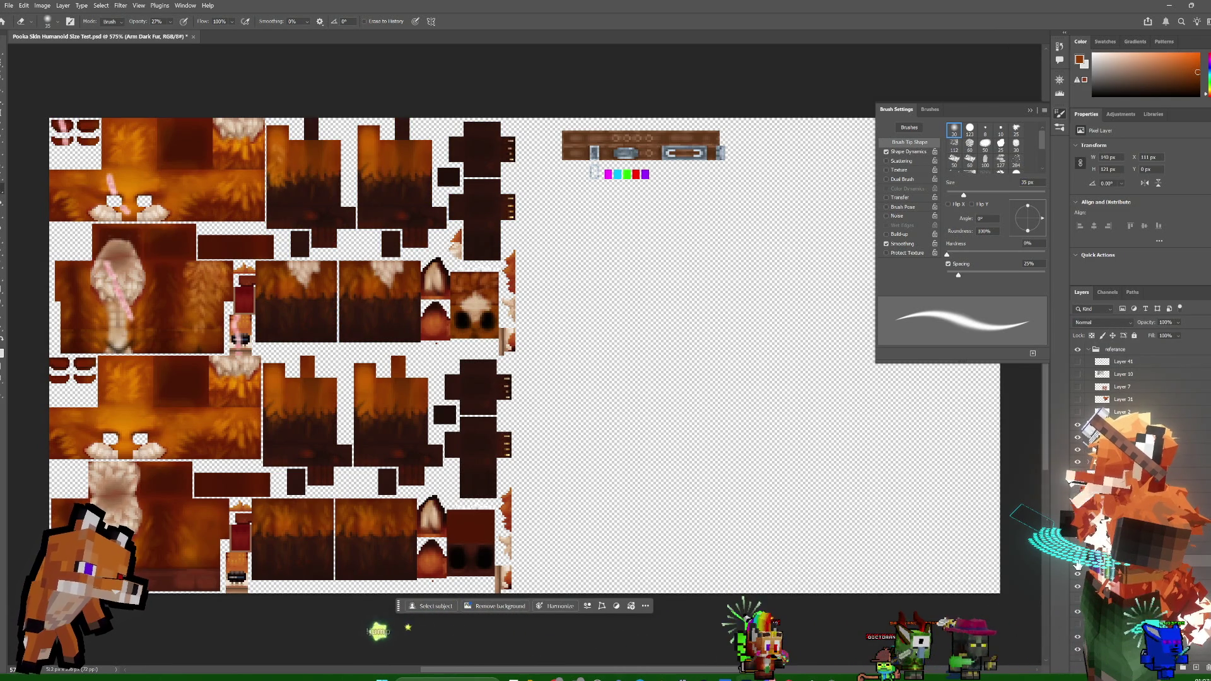
key(ctrl+shift+z)
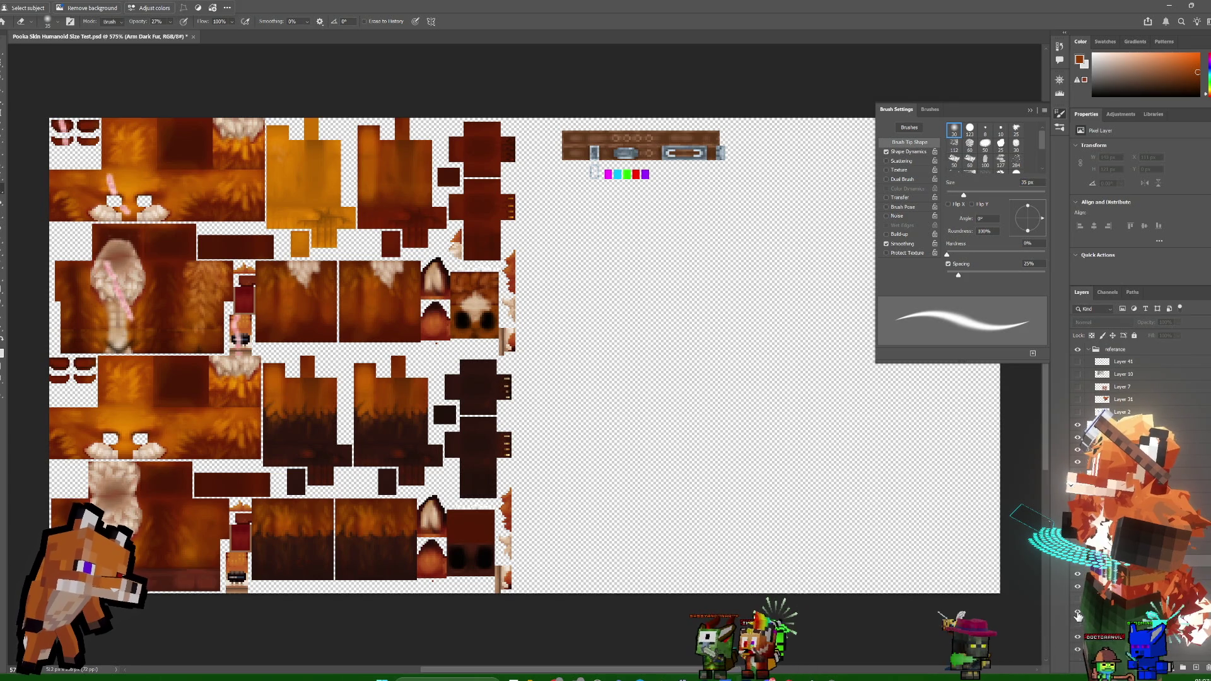
key(ctrl+shift+z)
key(ctrl+z)
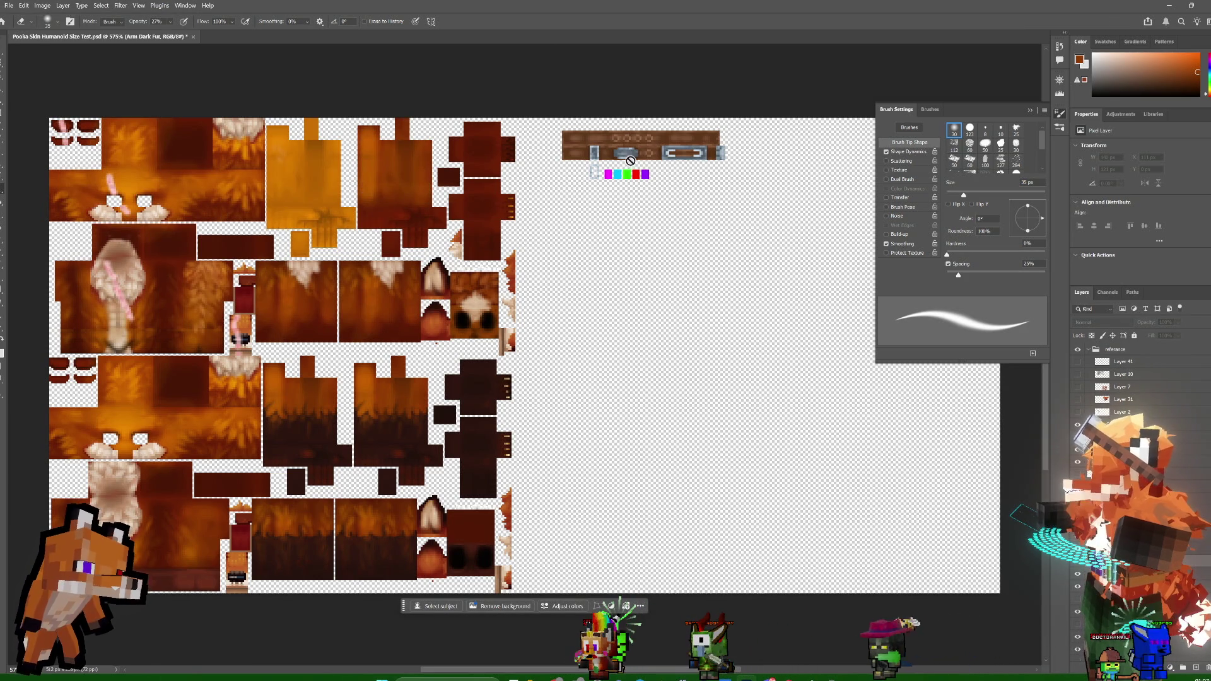
click(1077, 573)
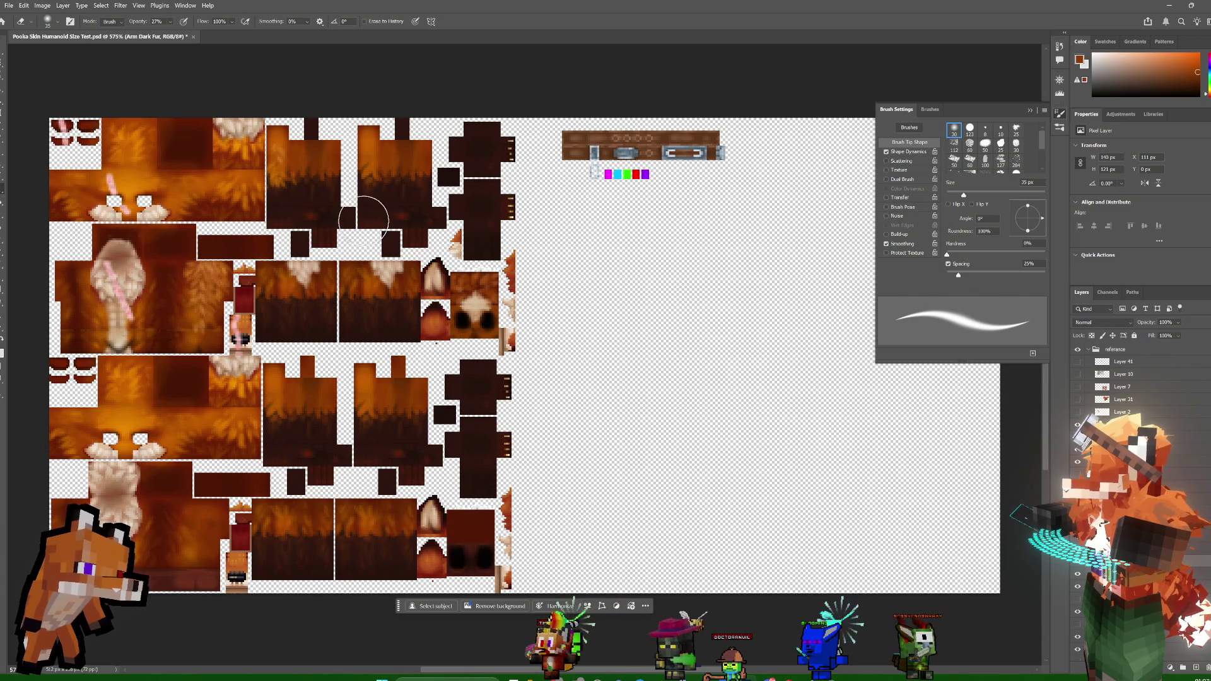
- Rapidly toggle the upper arm's dark fur again to compare, ending with it shown
key(ctrl+z)
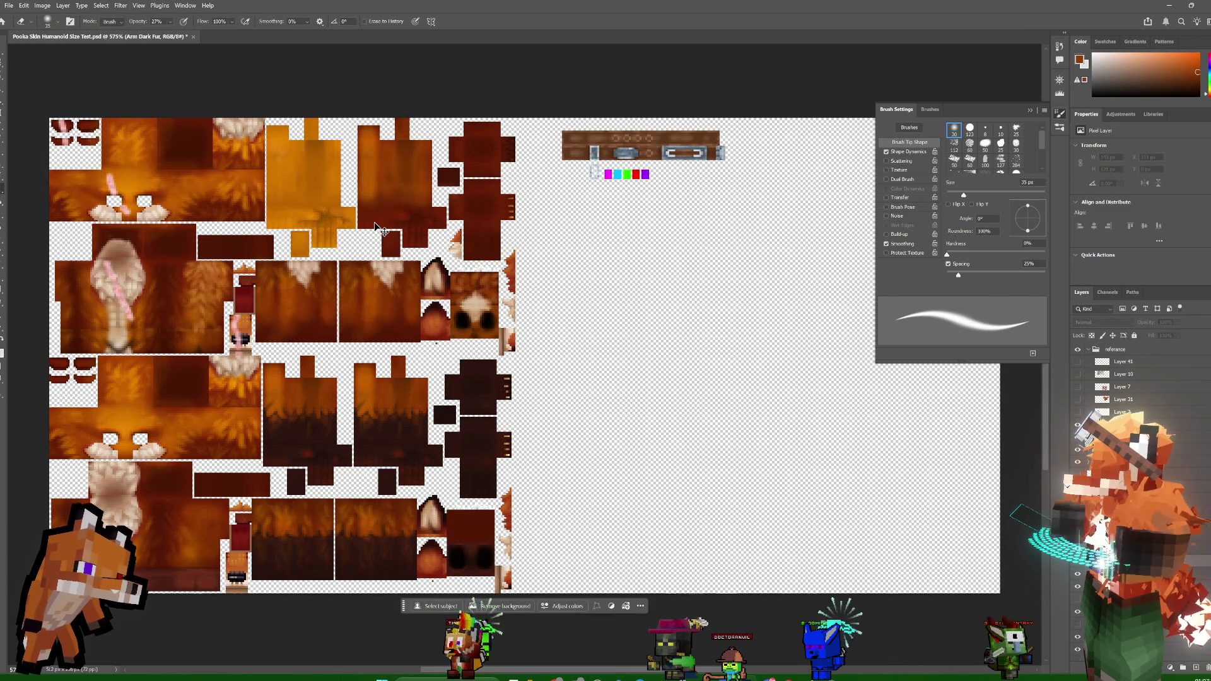
key(ctrl+shift+z)
key(ctrl+z)
key(ctrl+shift+z)
key(ctrl+z)
key(ctrl+shift+z)
key(ctrl+z)
key(ctrl+z)
key(ctrl+shift+z)
key(ctrl+shift+z)
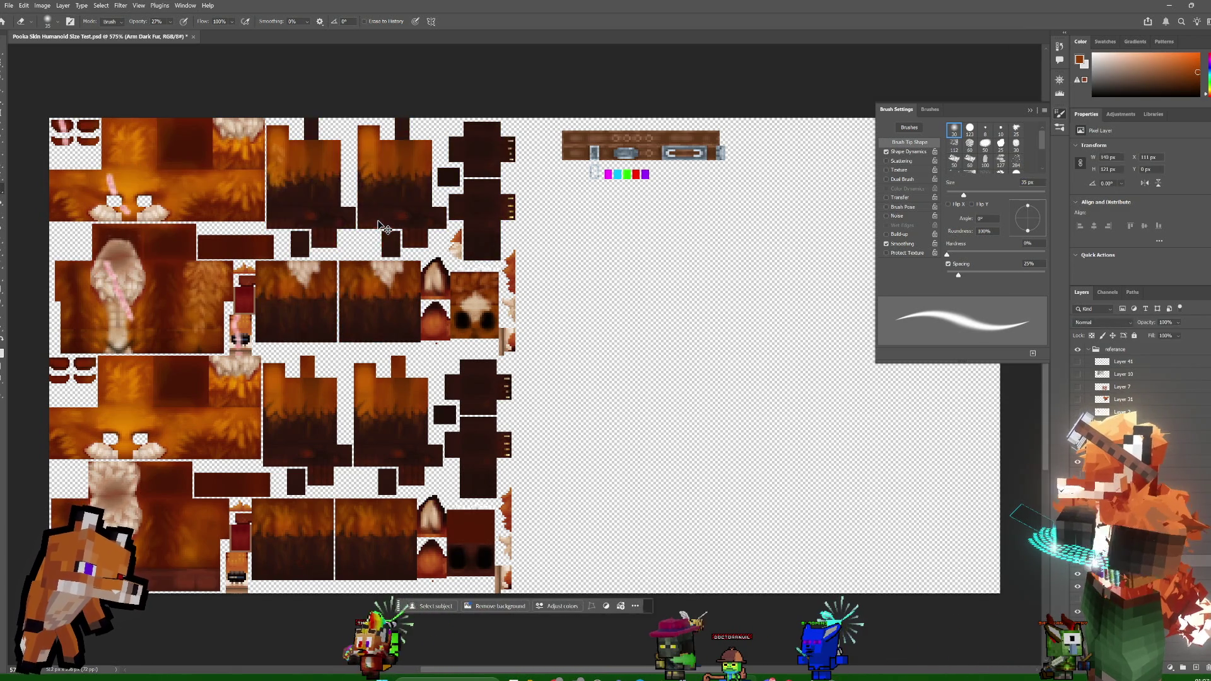
key(ctrl+z)
key(ctrl+shift+z)
key(ctrl+z)
key(ctrl+shift+z)
key(ctrl+z)
key(ctrl+shift+z)
key(ctrl+z)
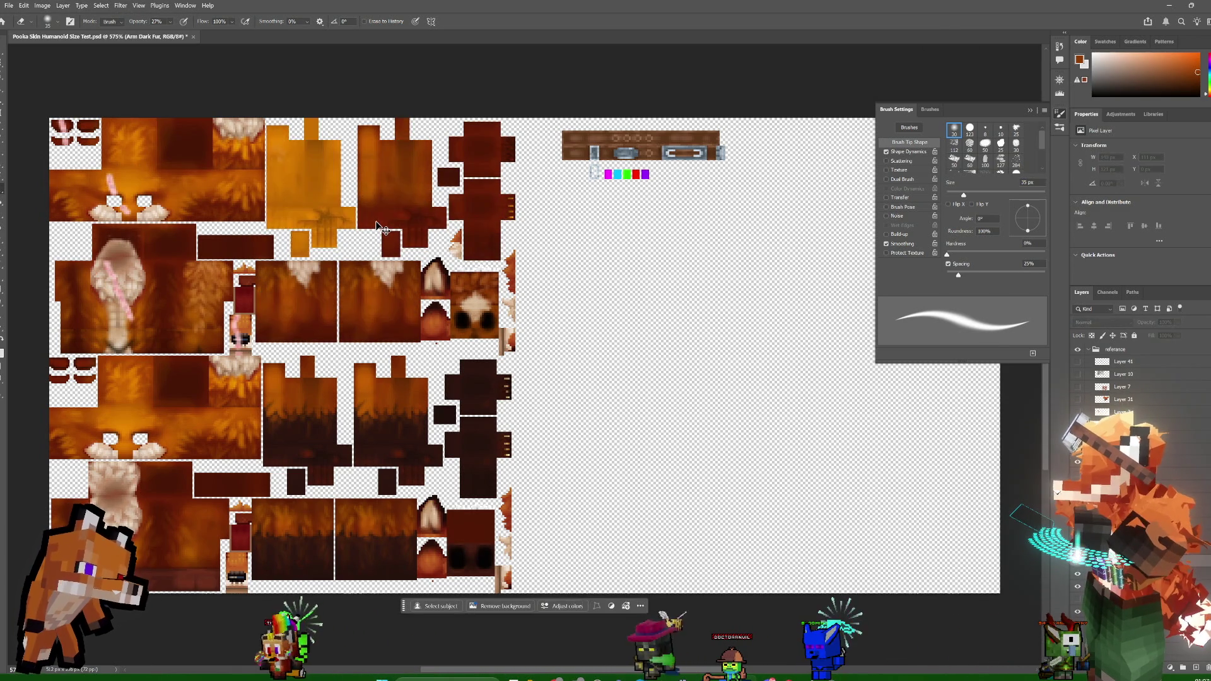
key(ctrl+shift+z)
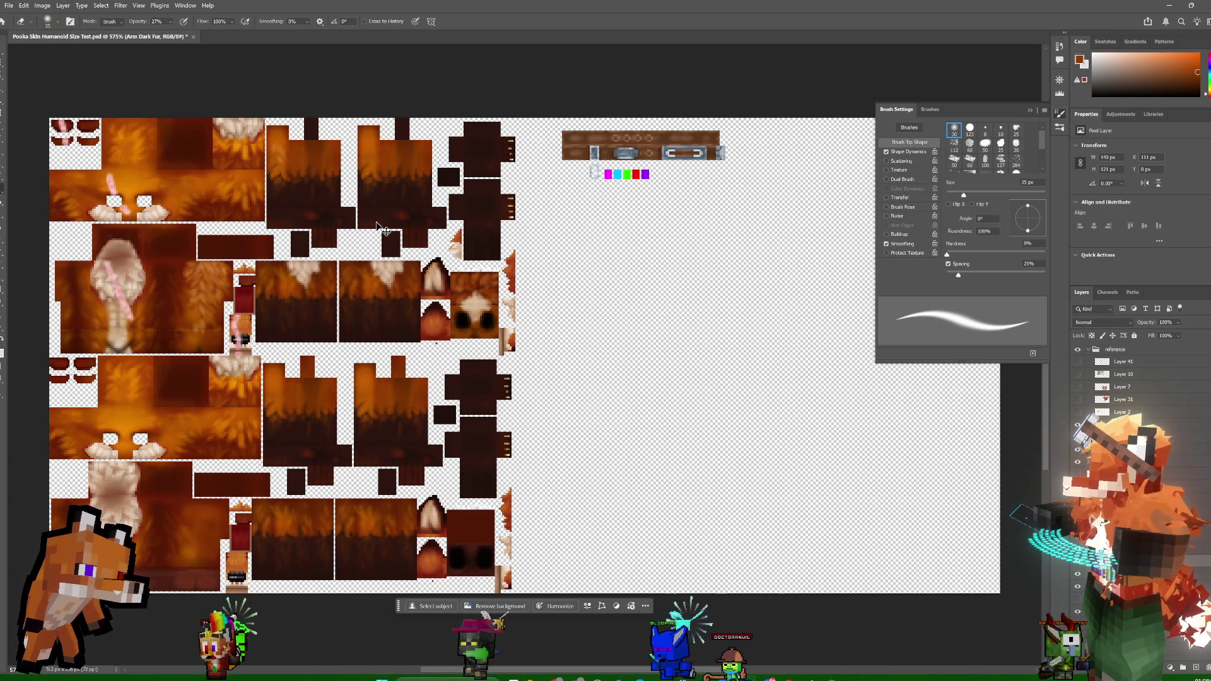
- Show and hide fox reference Layer 31, leaving the arm's dark fur visible
key(ctrl+z)
key(ctrl+shift+z)
key(ctrl+shift+z)
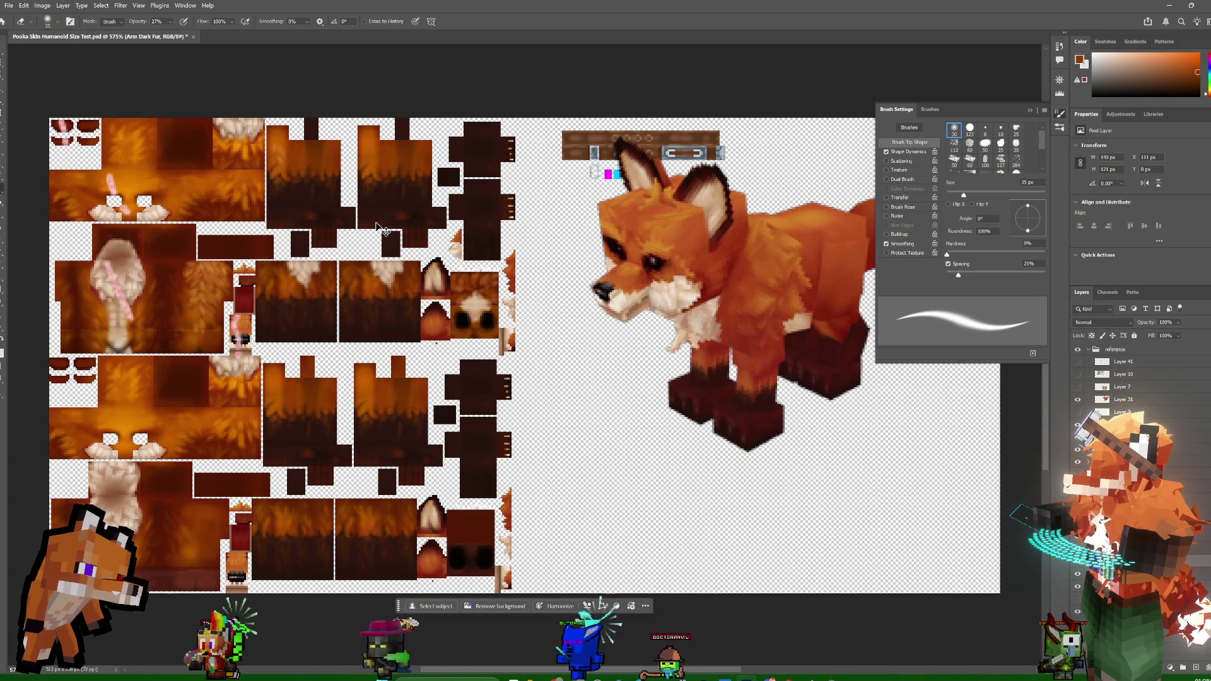
key(ctrl+z)
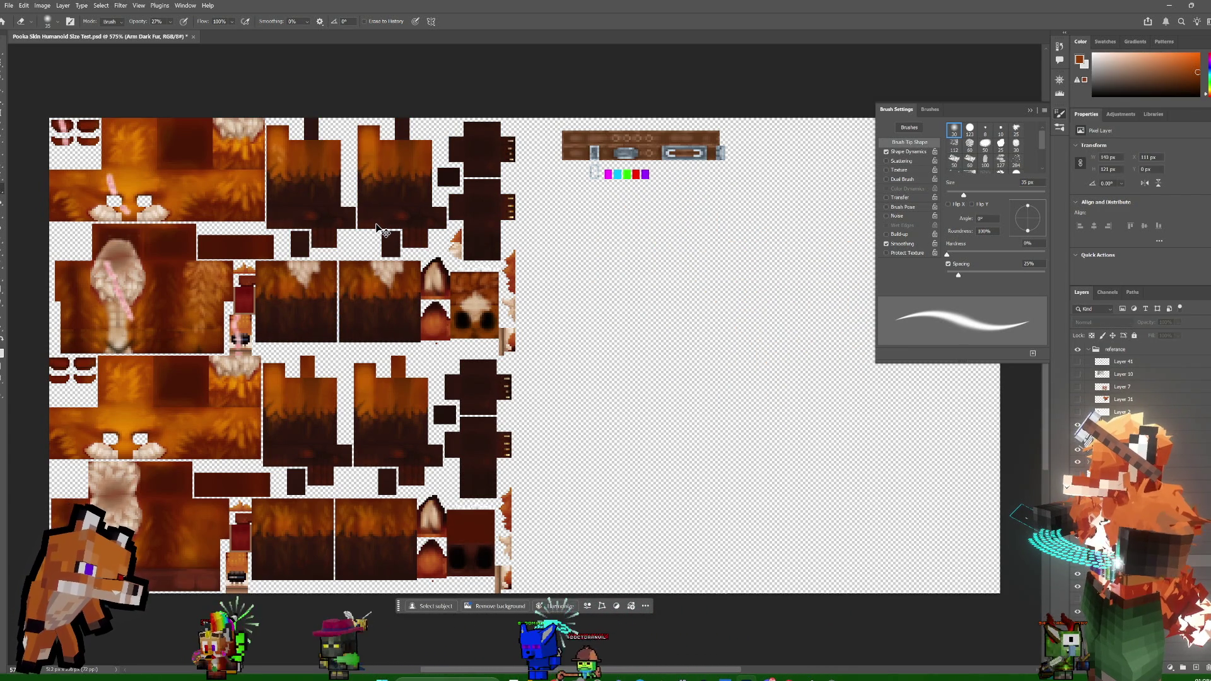
key(ctrl+z)
key(ctrl+shift+z)
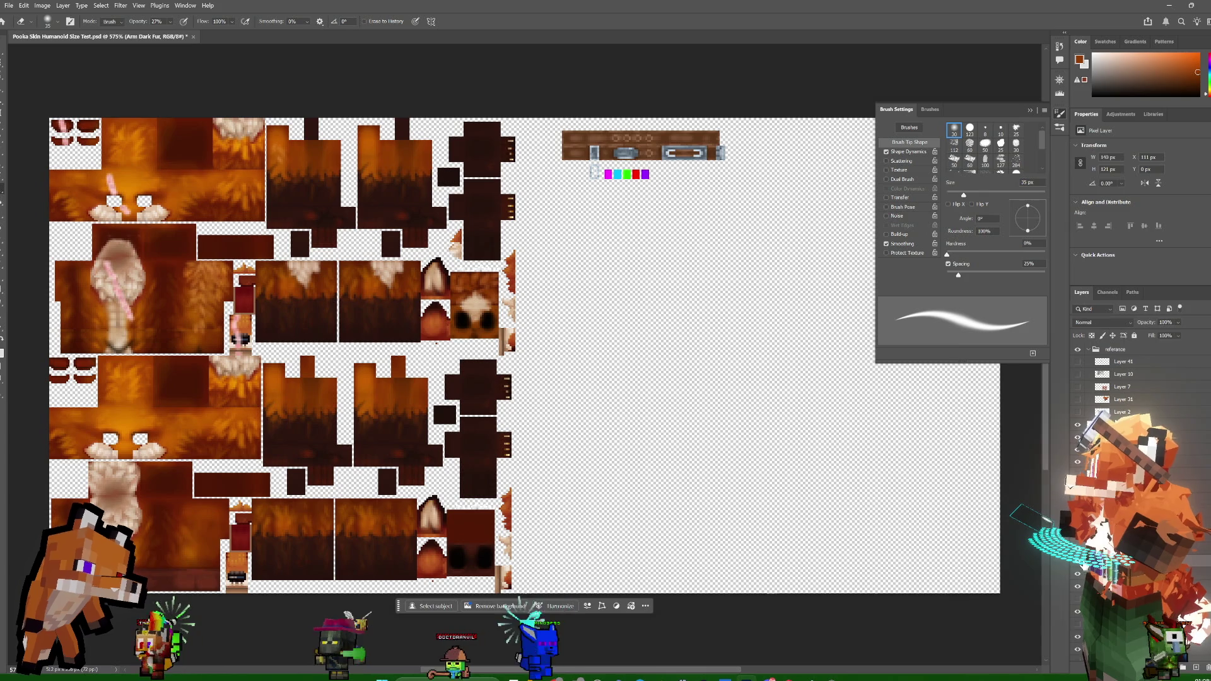
click(1079, 636)
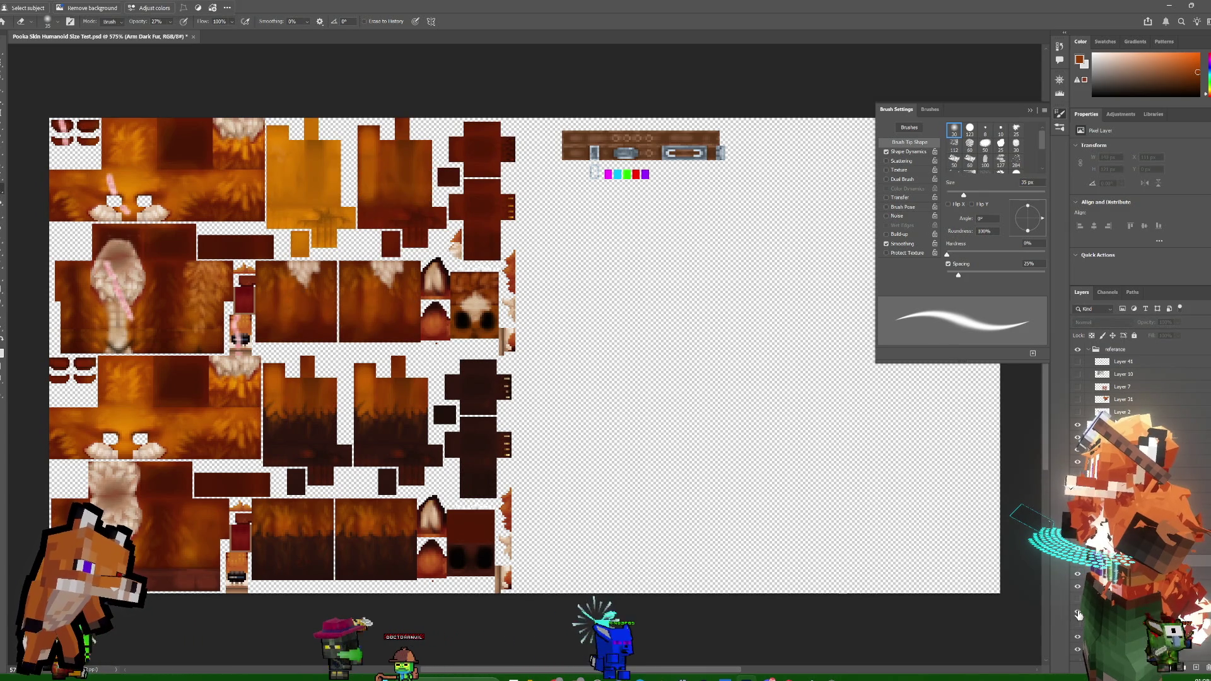
click(1078, 633)
click(1078, 634)
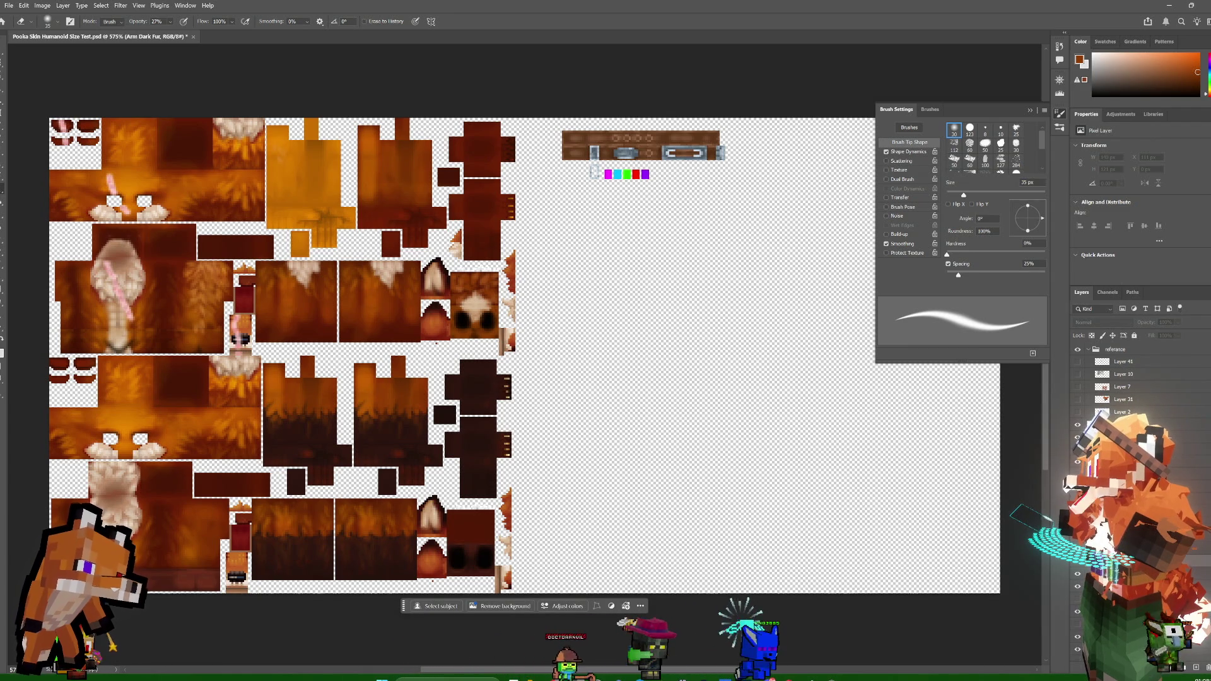
scroll(1117, 384, down, 1)
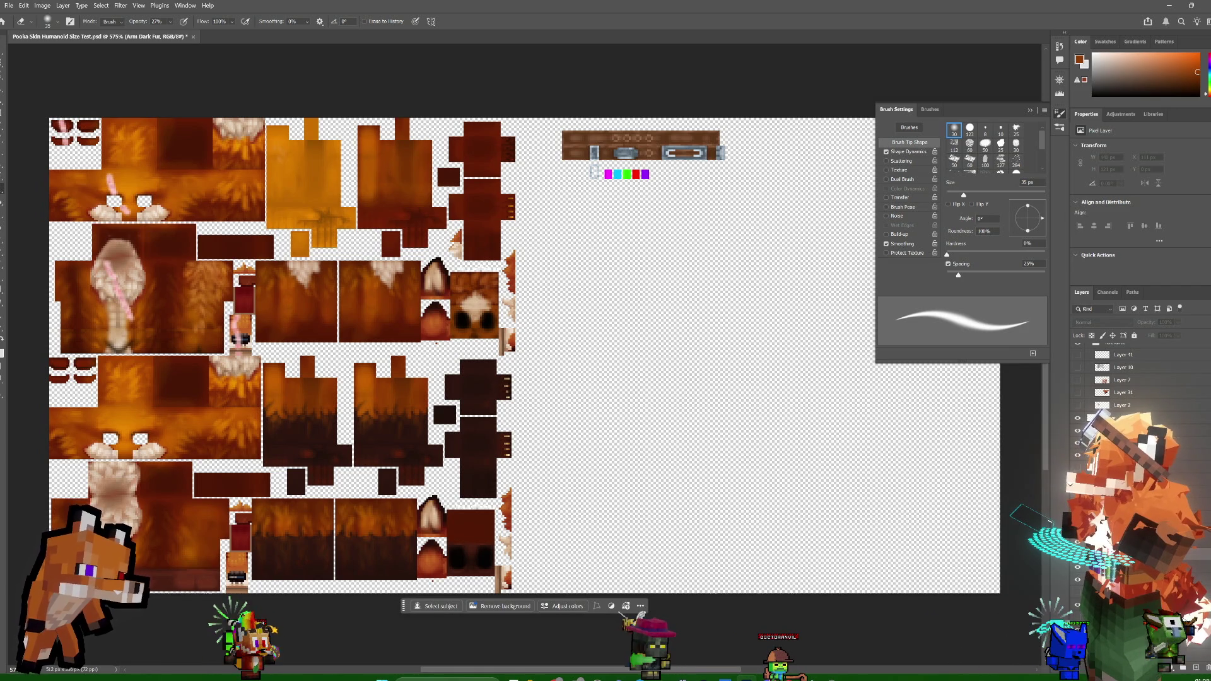
click(1078, 606)
click(1079, 609)
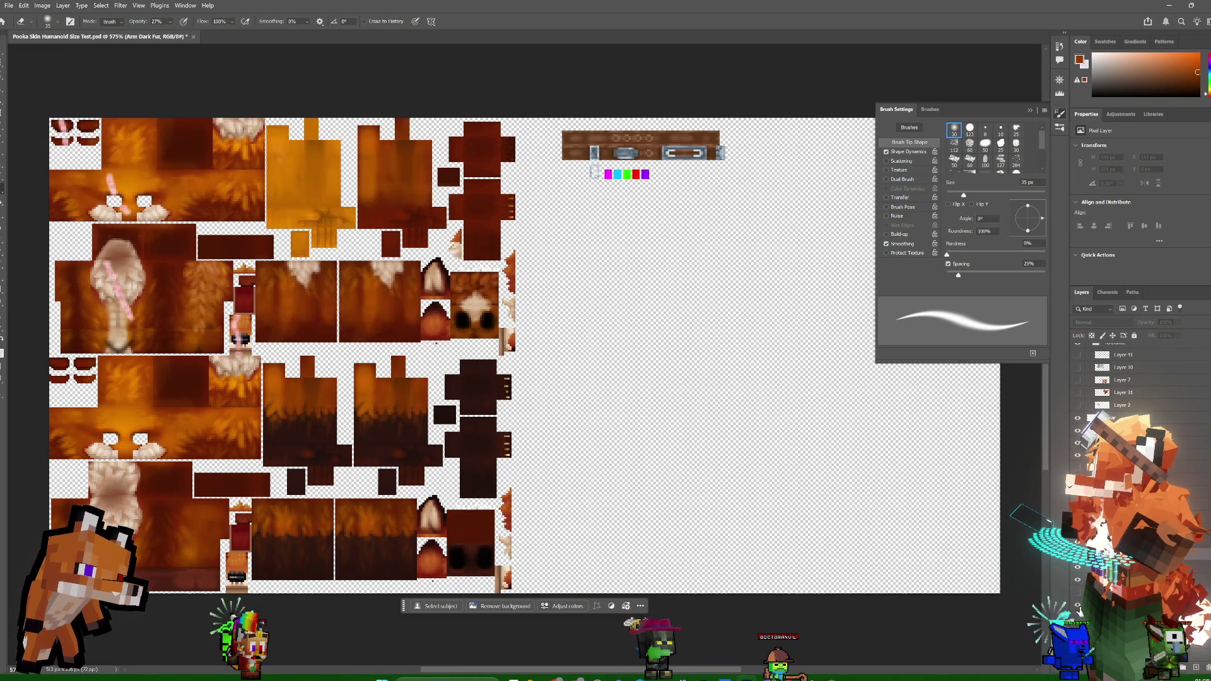
click(1078, 607)
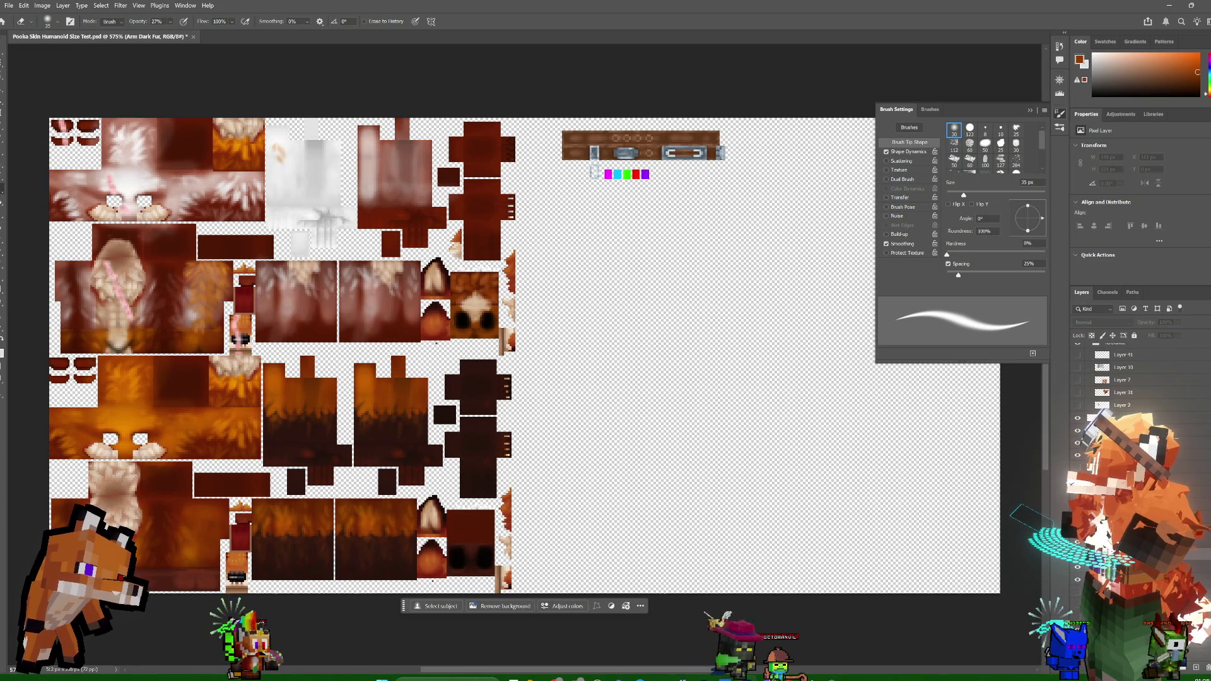
click(1078, 607)
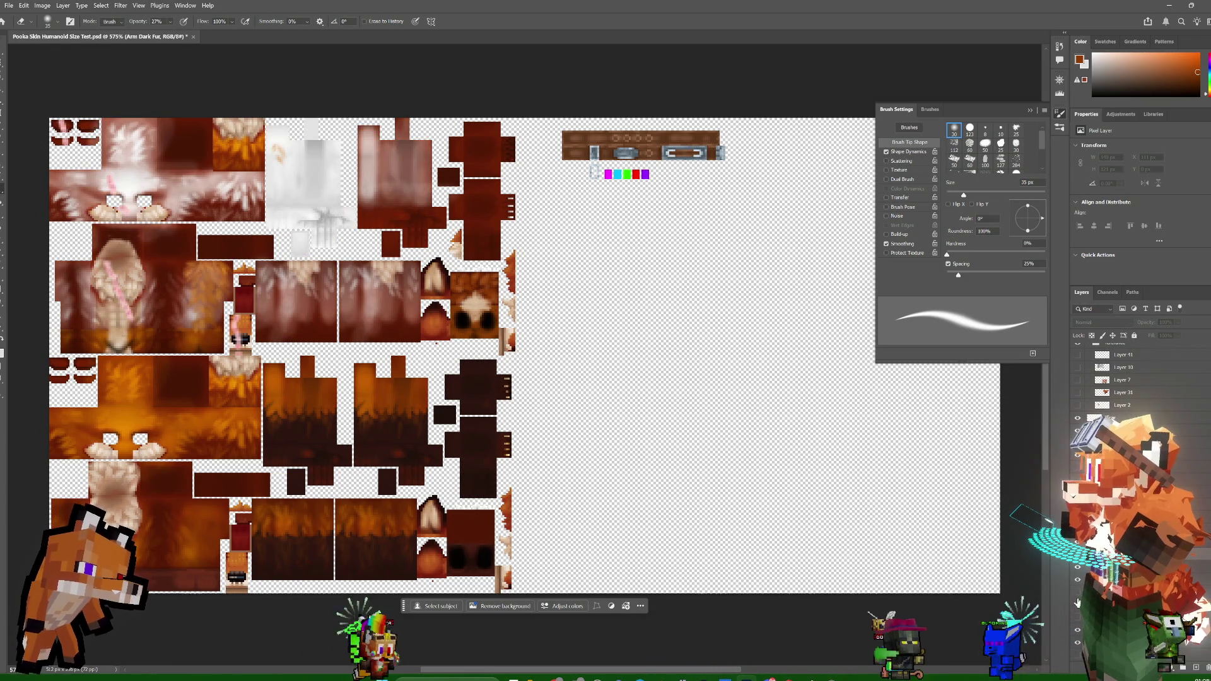
click(1078, 606)
click(1078, 585)
click(1078, 584)
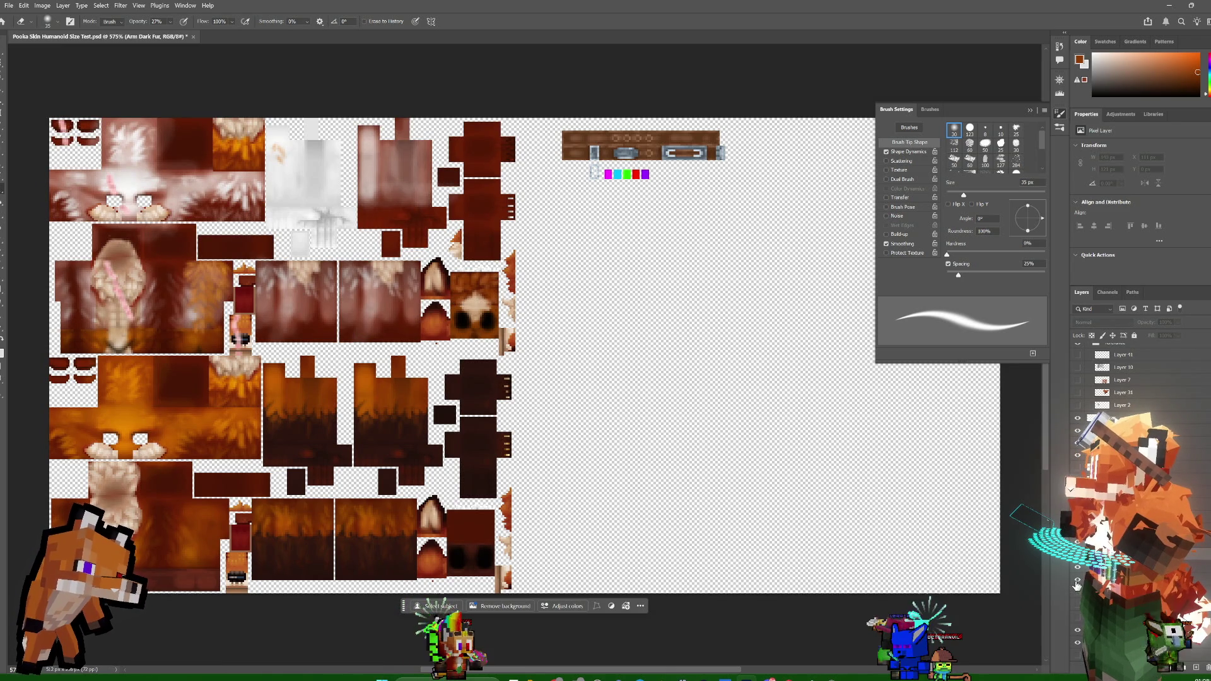
click(1077, 586)
click(1078, 586)
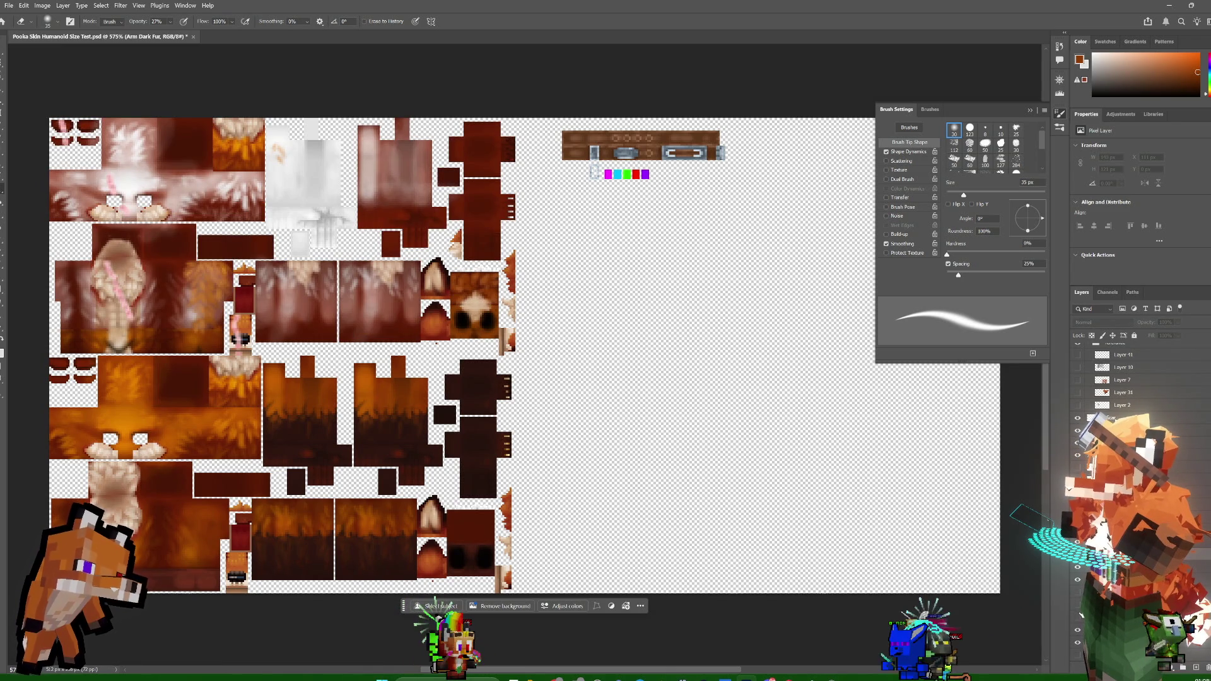
click(1079, 605)
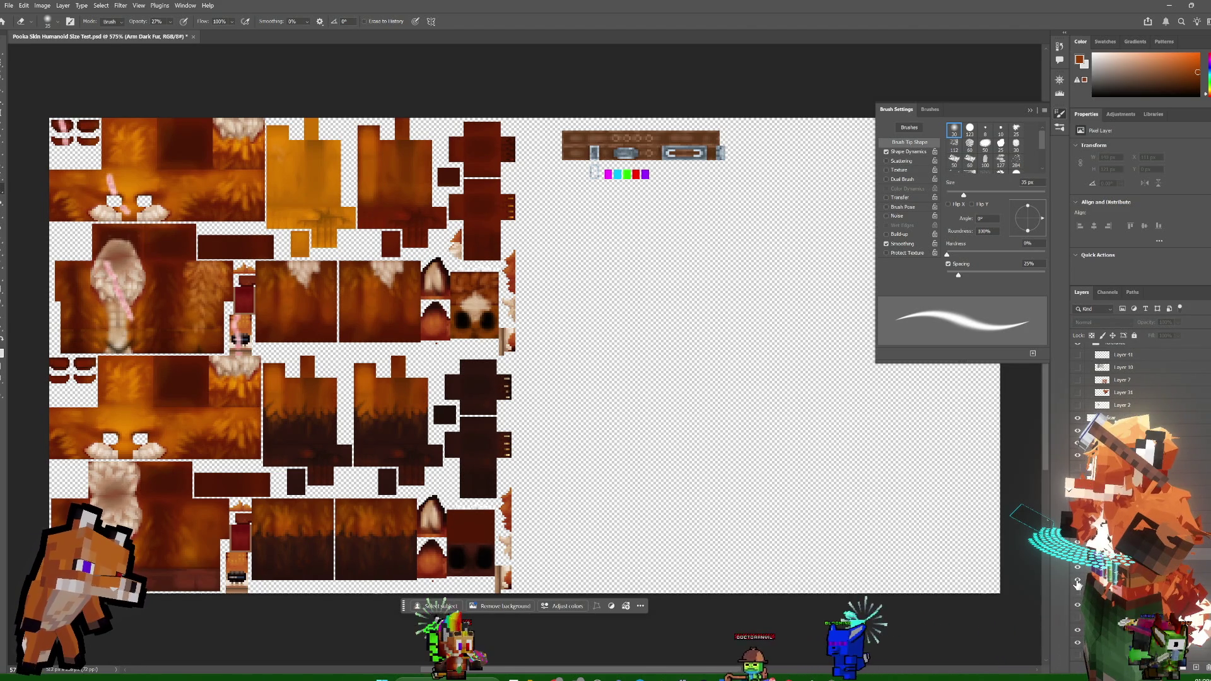
click(1078, 442)
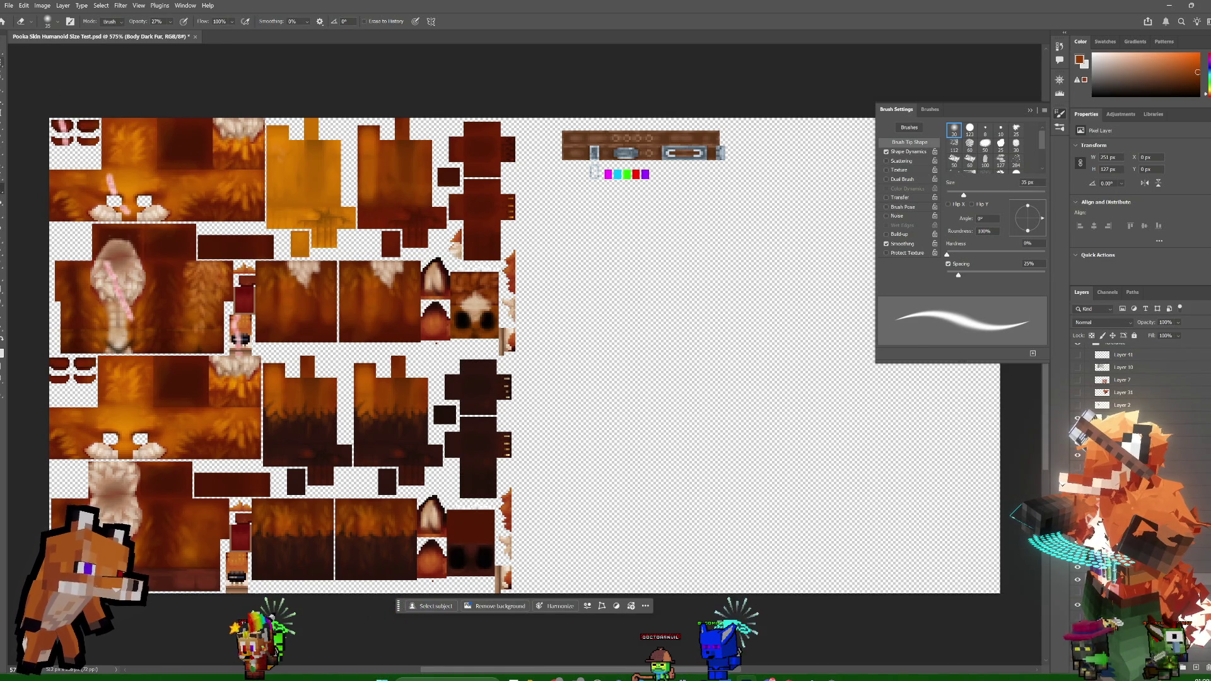
- Marquee the dark arm piece near the sheet's top and copy it onto new Layer 52
key(m)
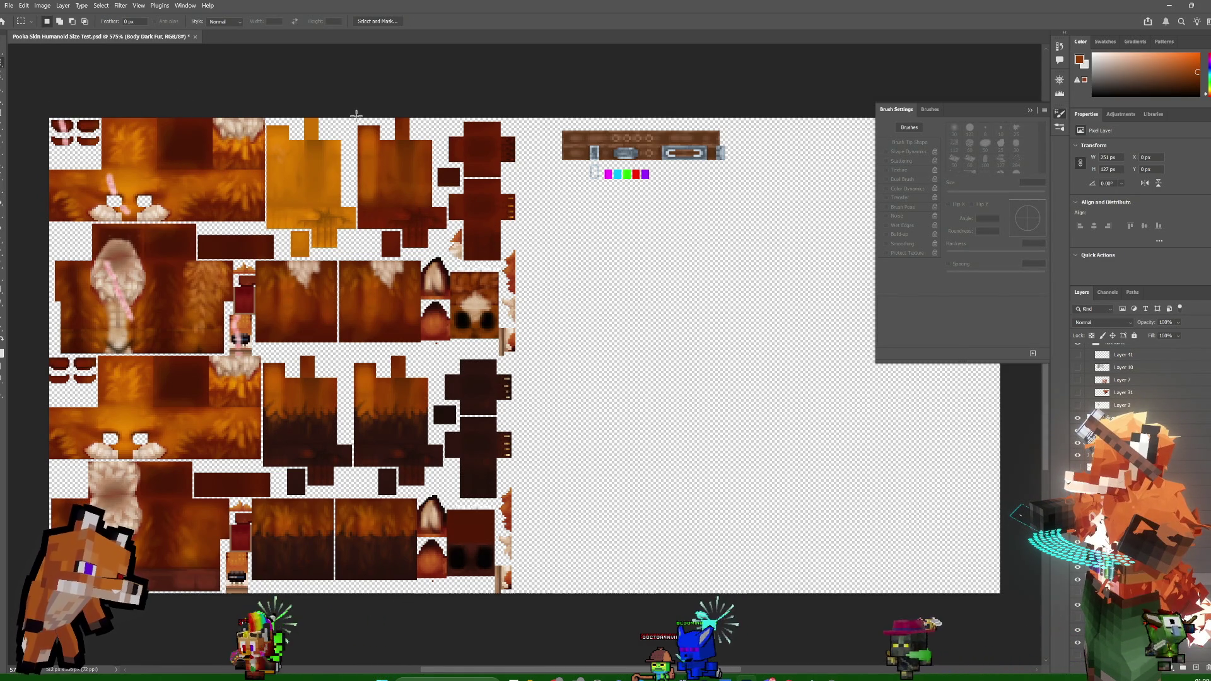
drag(356, 116, 424, 253)
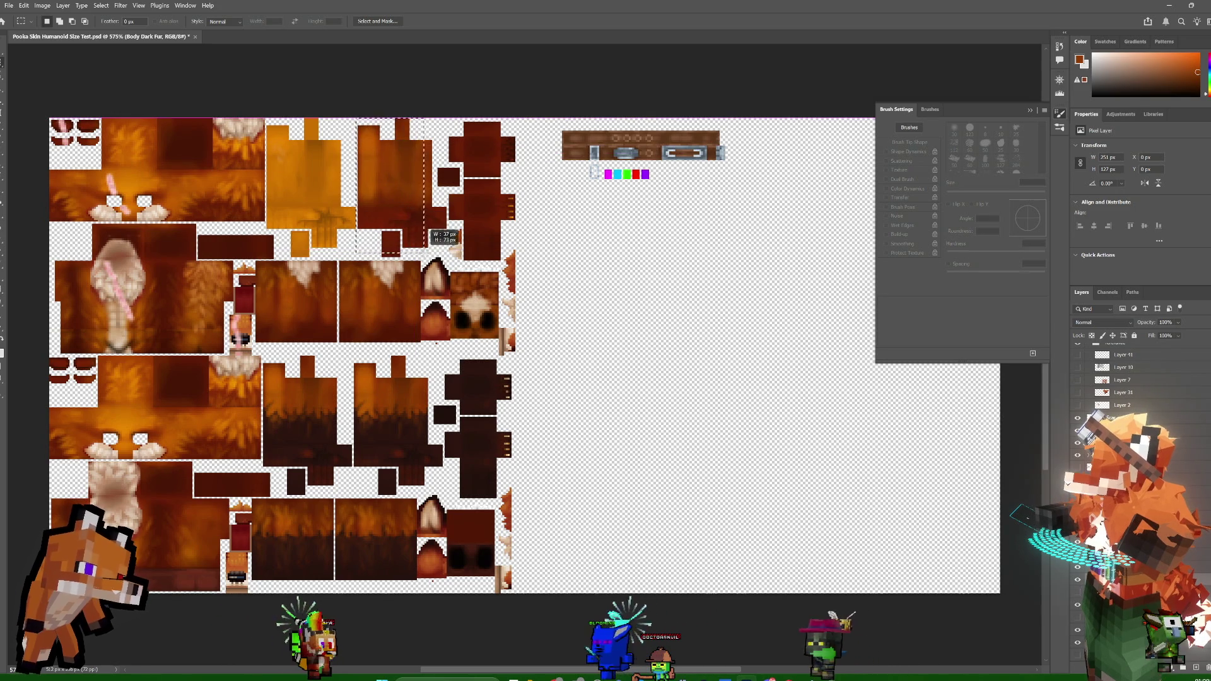
drag(424, 253, 449, 258)
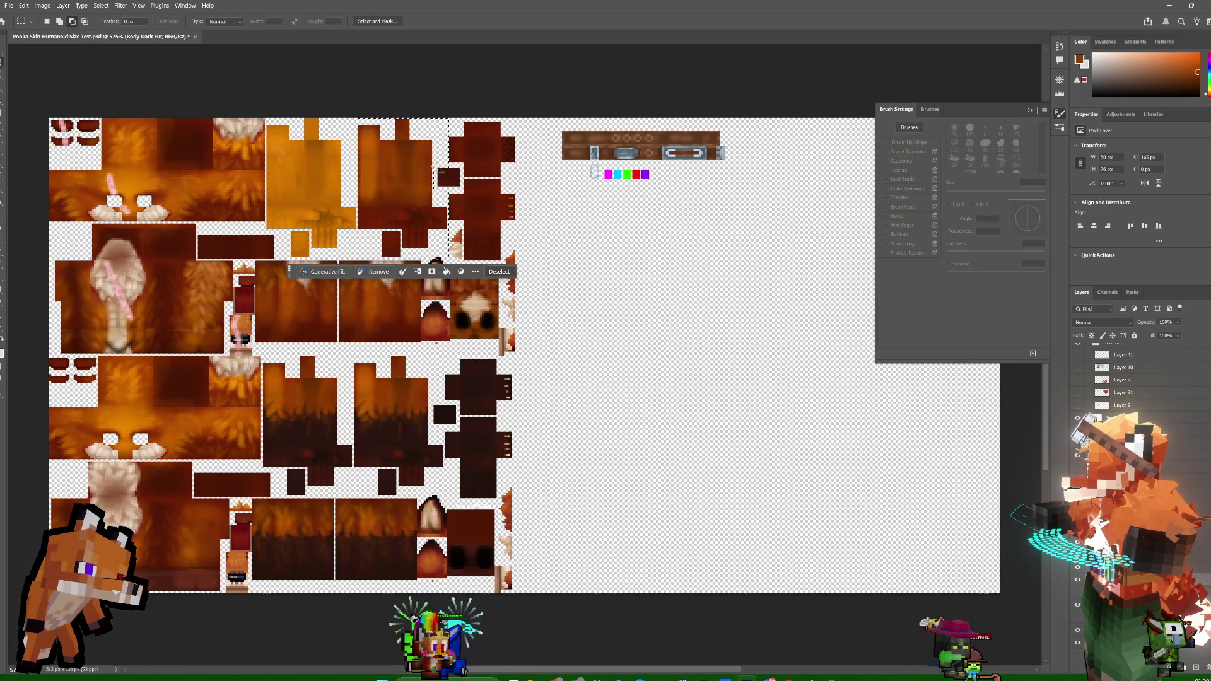
drag(435, 168, 460, 187)
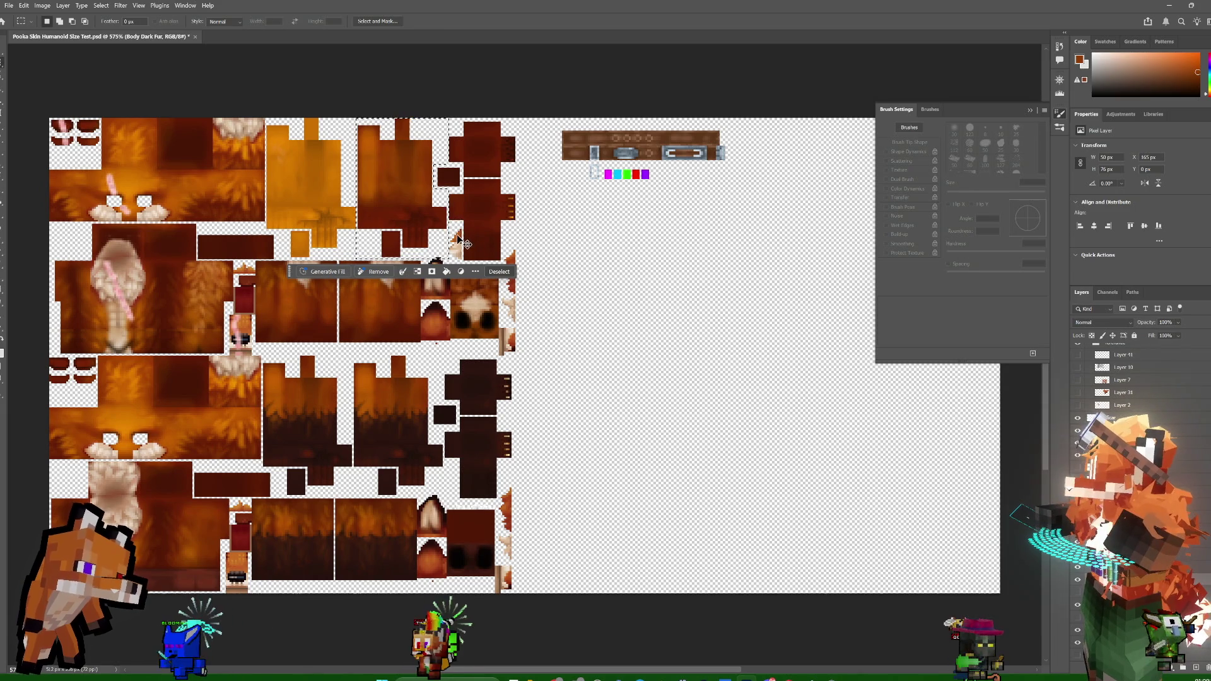
key(ctrl+j)
- Undo the accidental Hytale Skin moves and shift Layer 52's arm piece 50 px left
key(v)
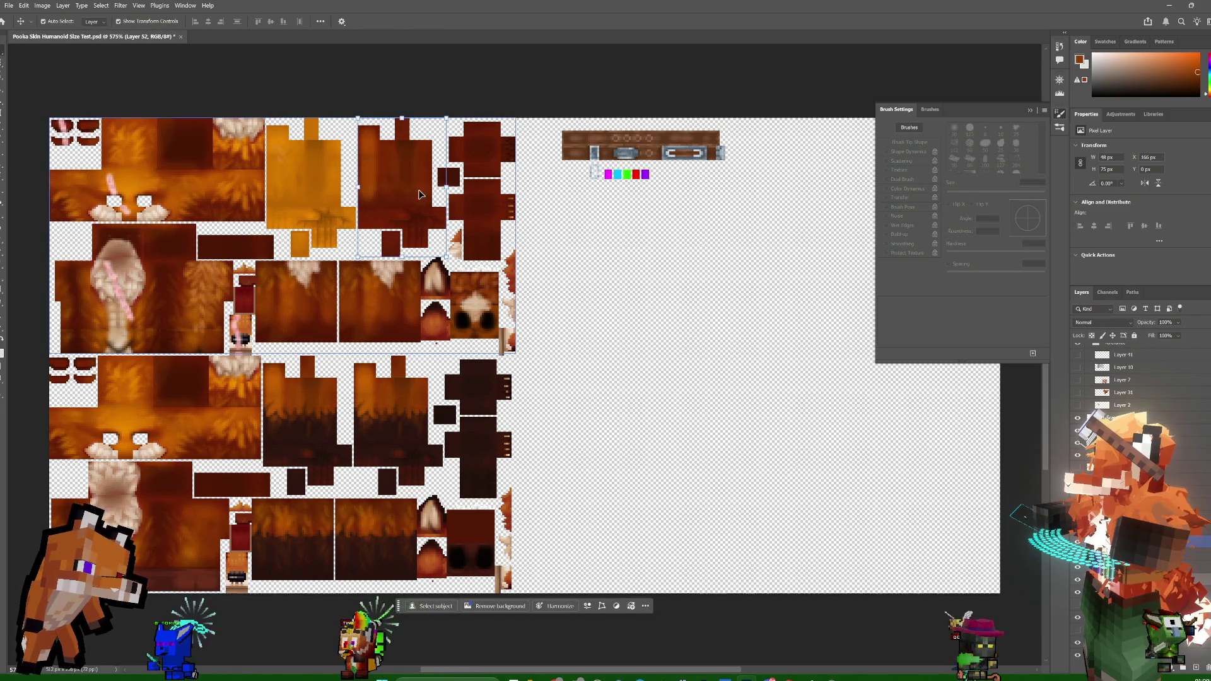
mouse_move(414, 192)
mouse_down()
mouse_move(404, 205)
mouse_move(443, 205)
mouse_up()
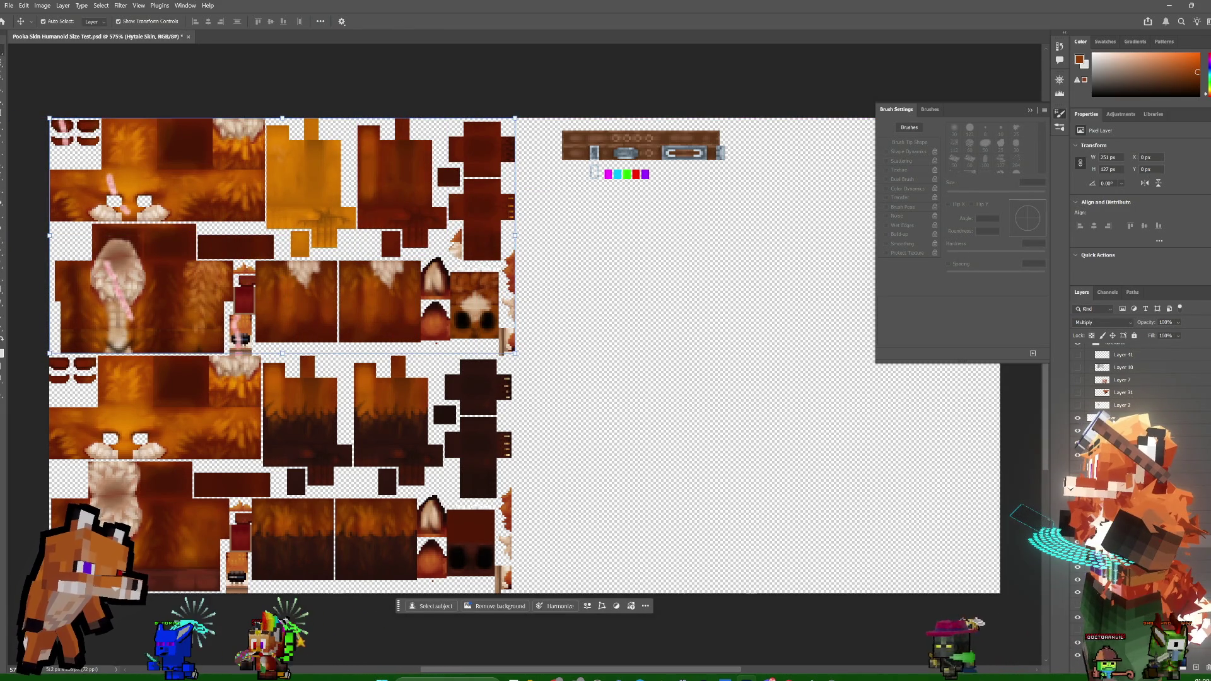
key(alt+bracketleft)
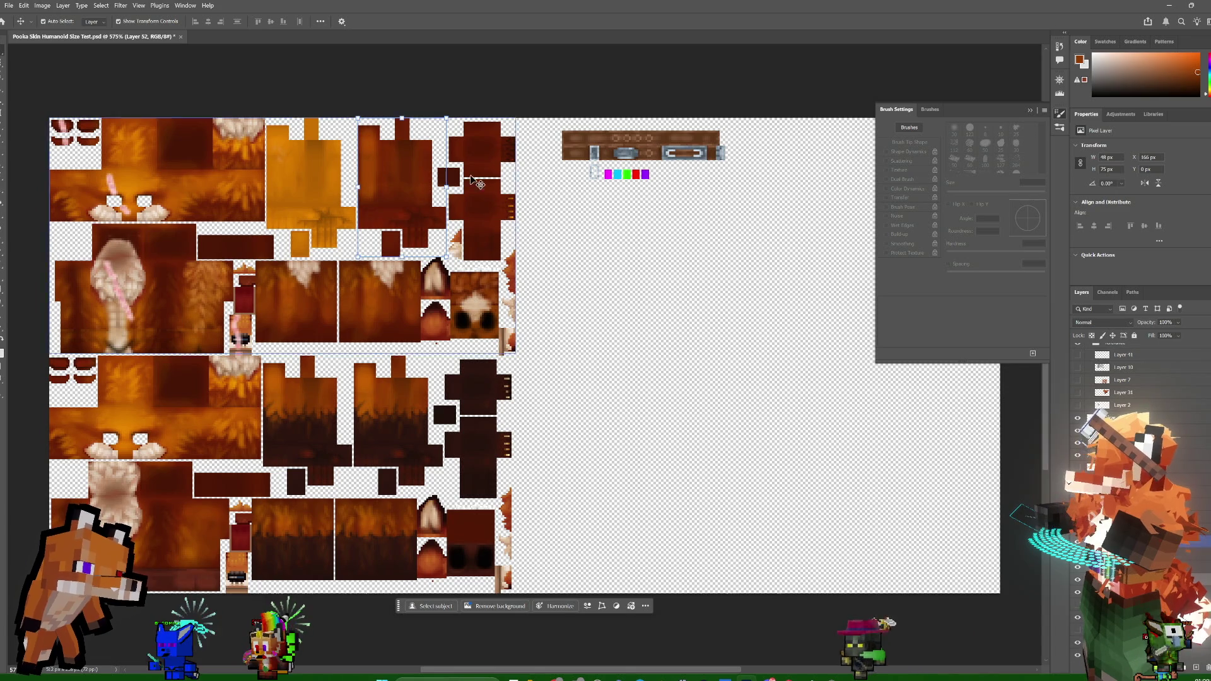
drag(414, 174, 384, 181)
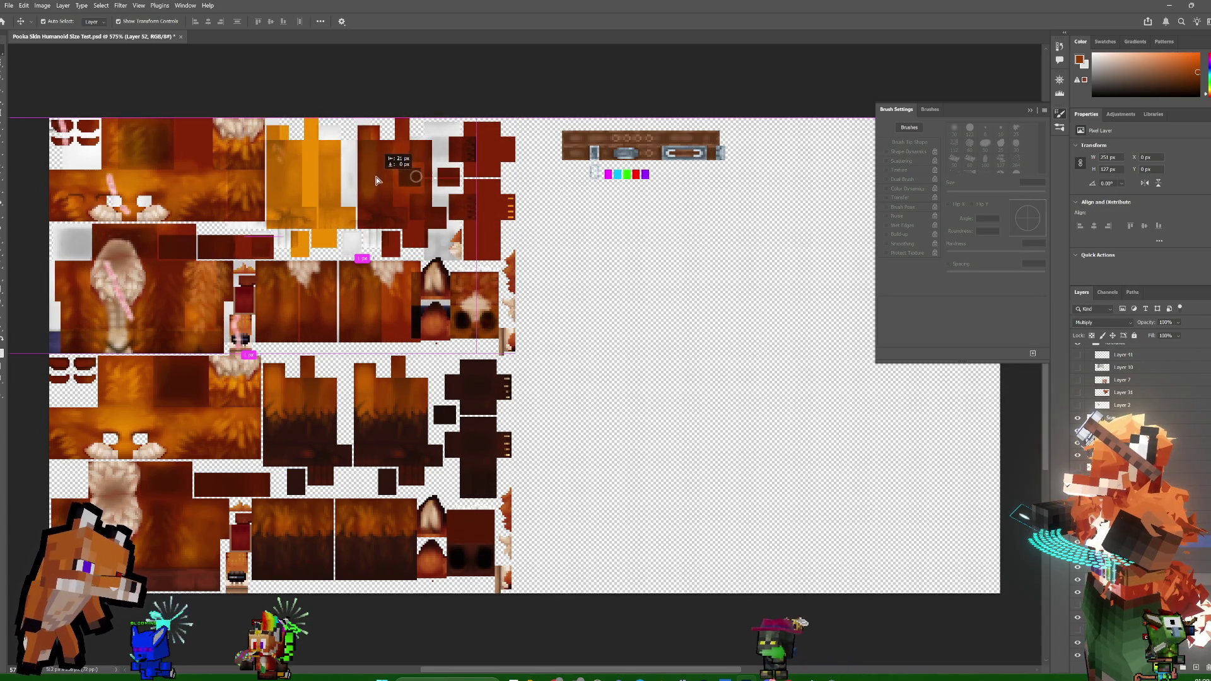
key(ctrl+z)
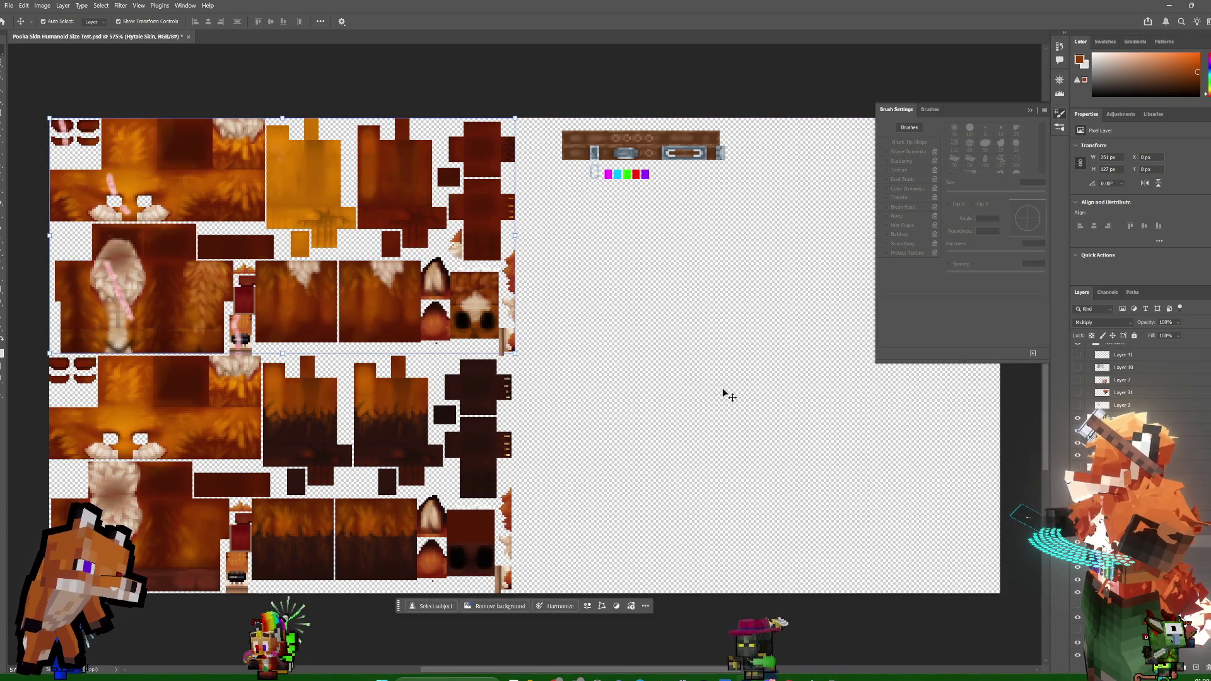
key(alt+bracketleft)
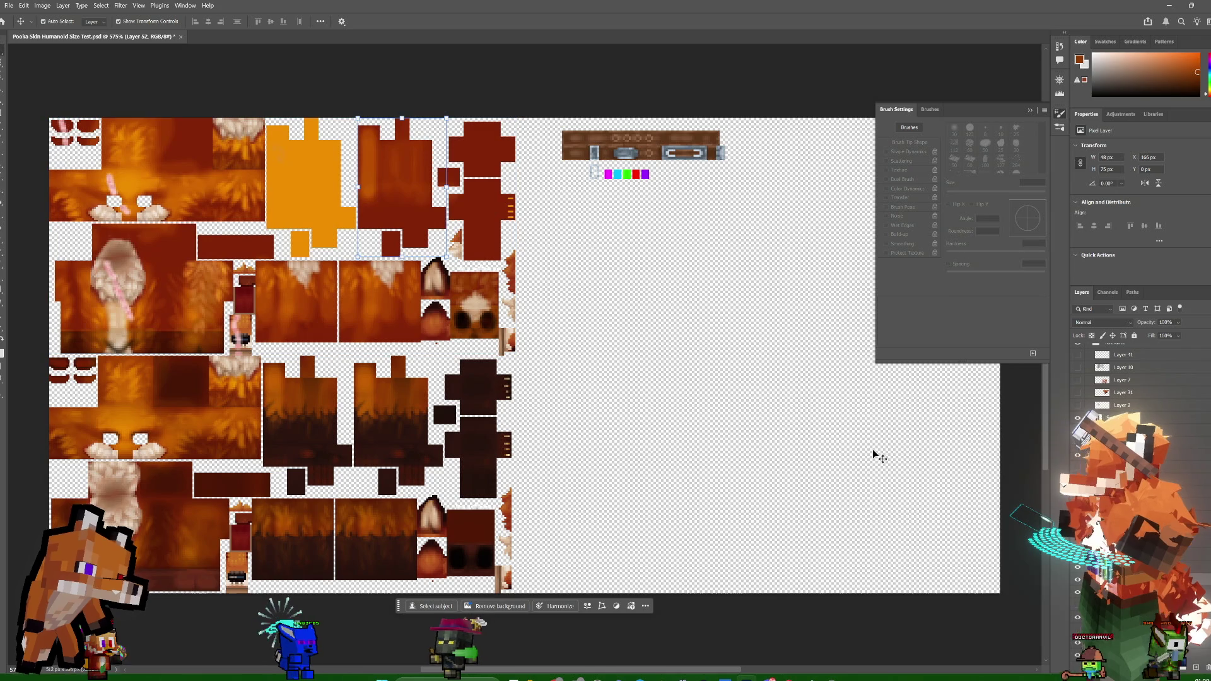
drag(368, 186, 290, 187)
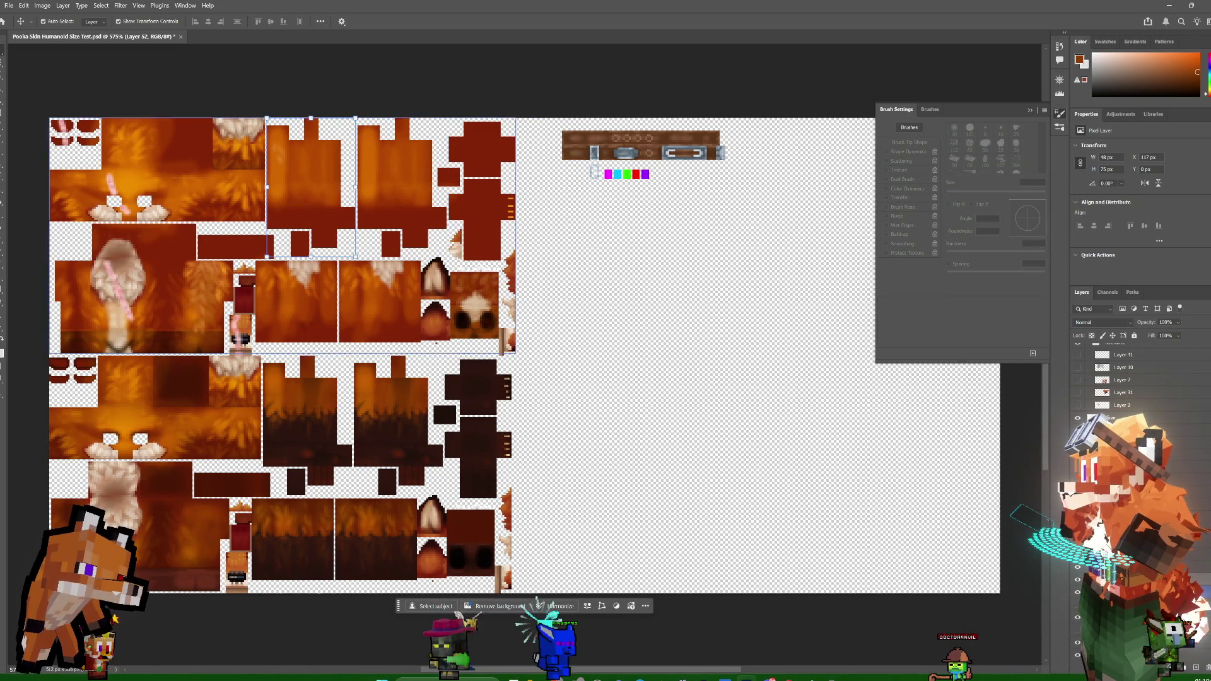
right_click(1121, 377)
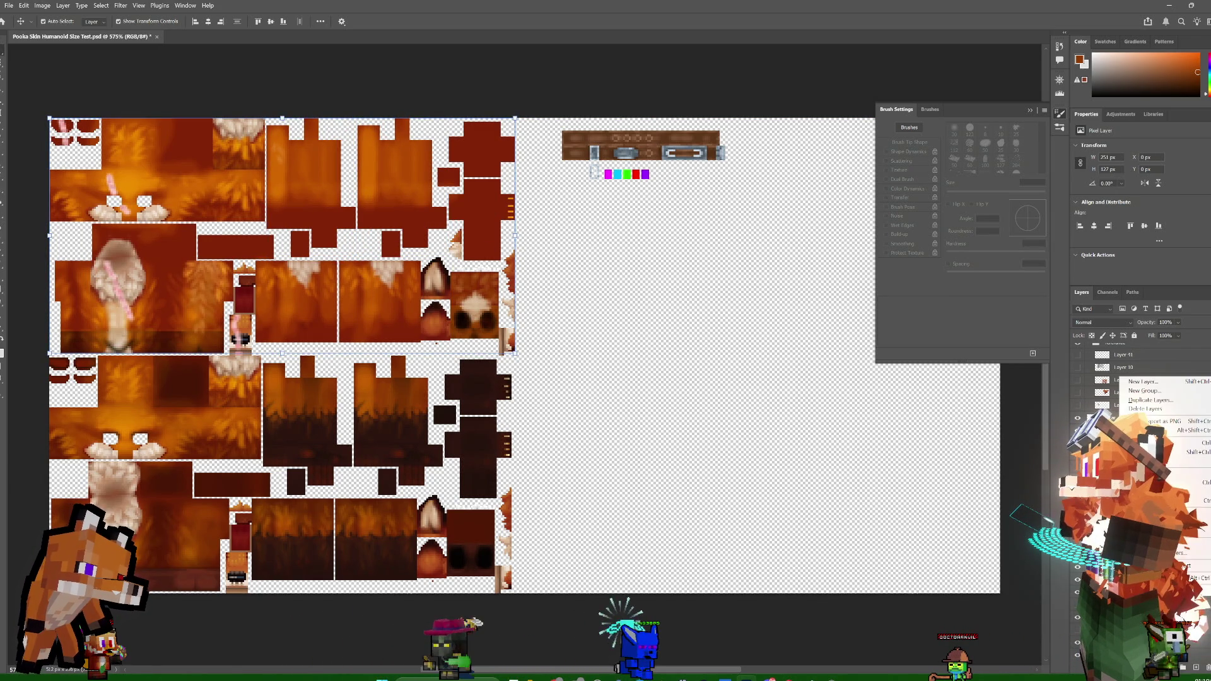
click(1175, 443)
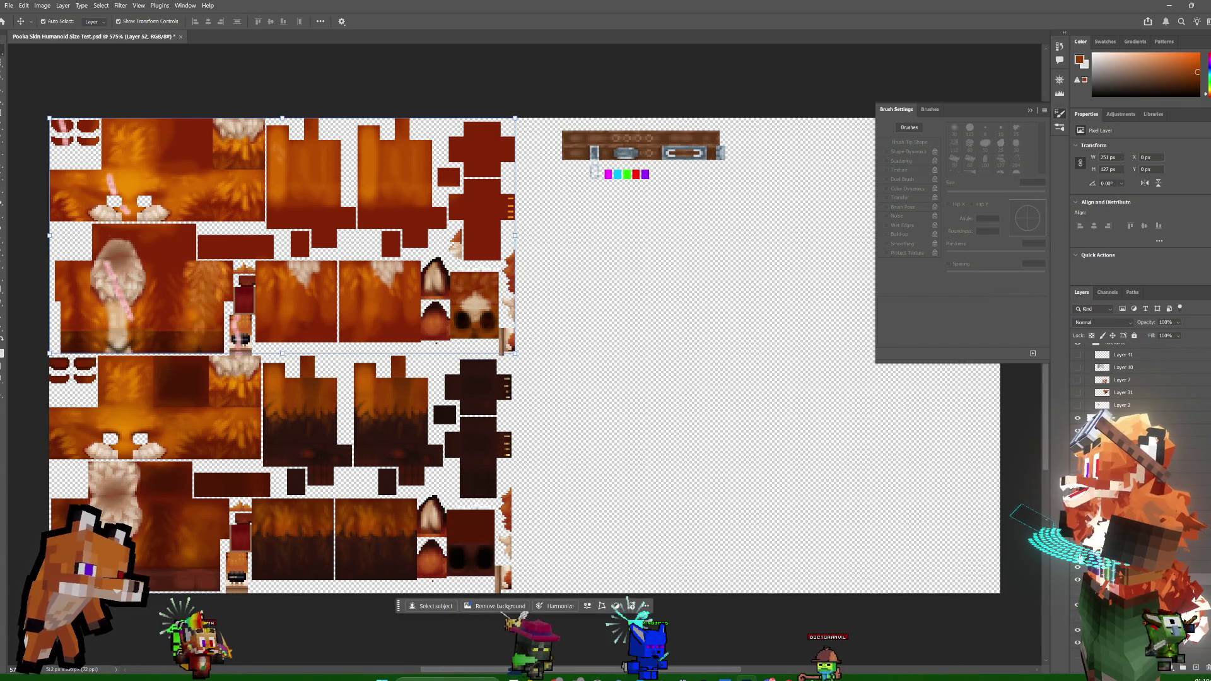
click(1078, 443)
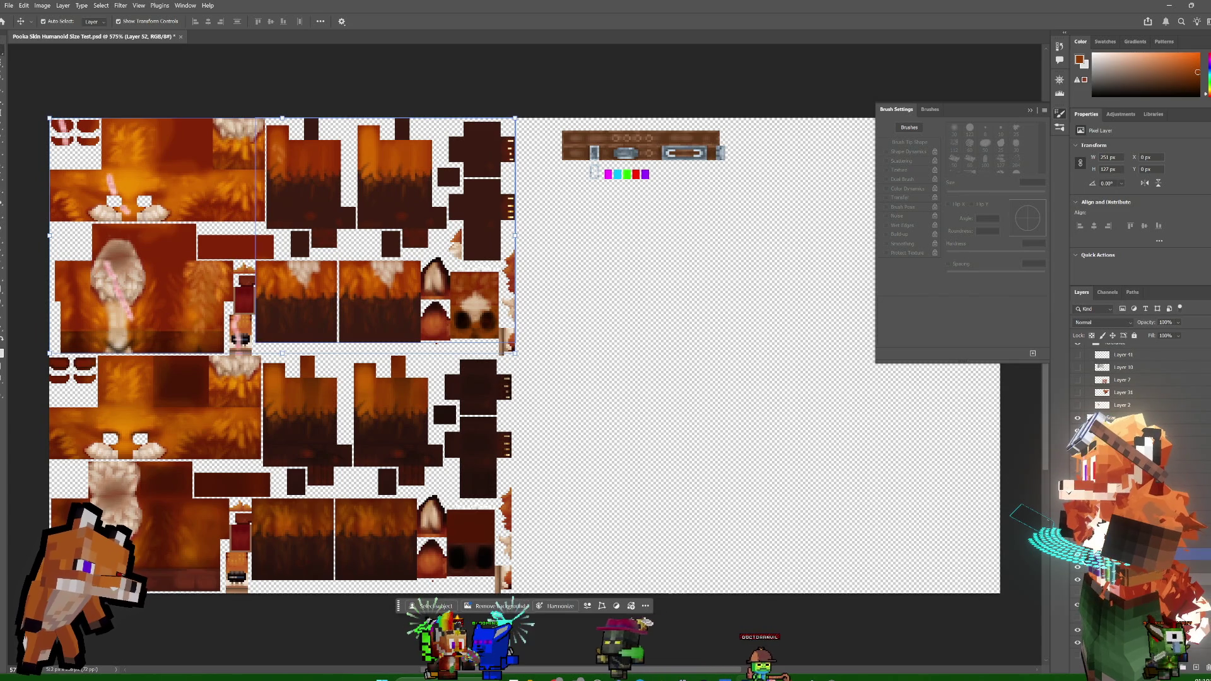
key(ctrl+z)
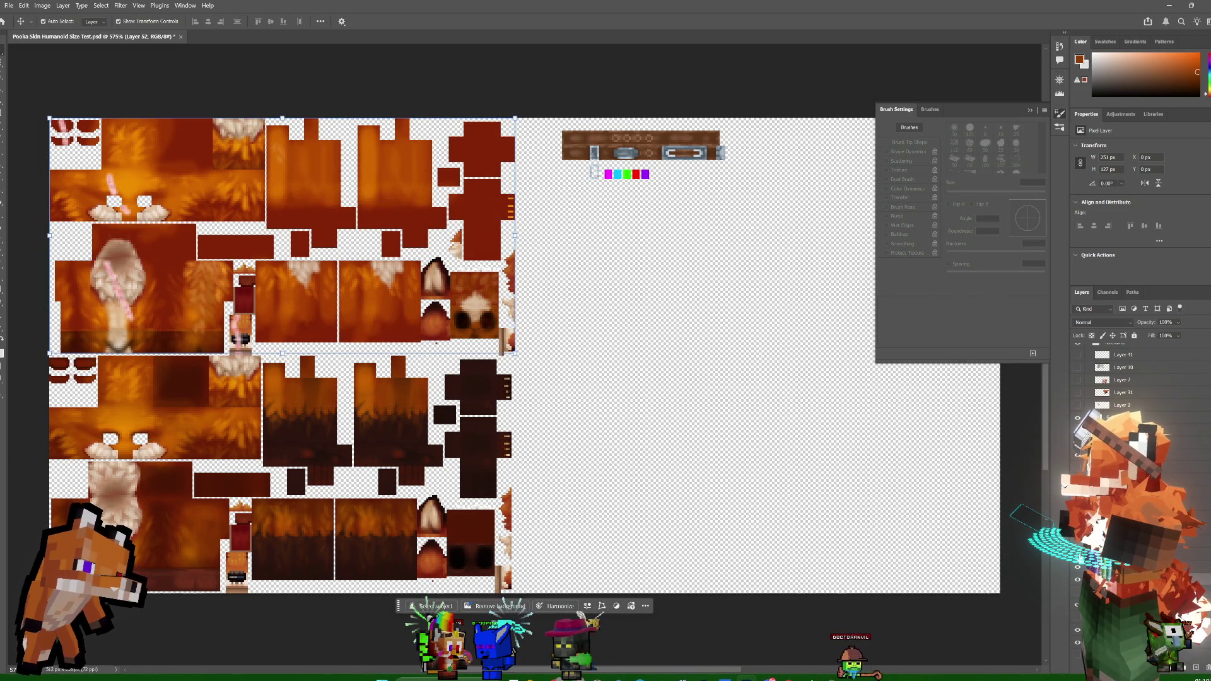
key(ctrl+shift+z)
key(ctrl+z)
key(ctrl+shift+z)
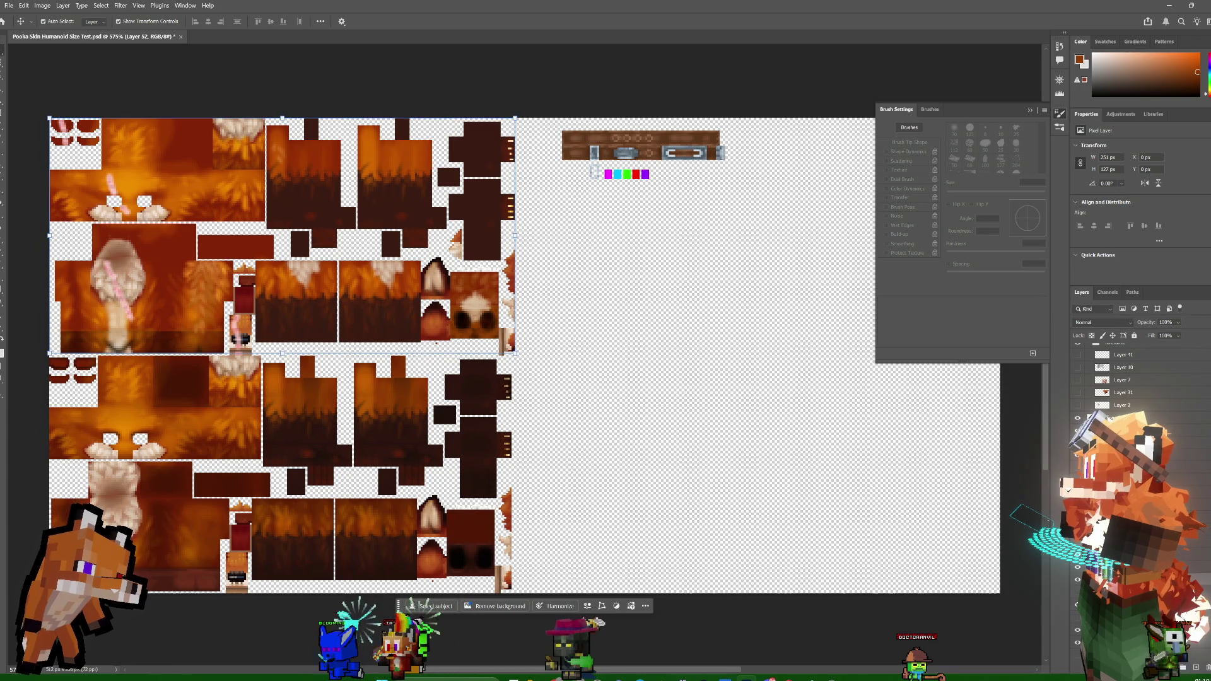
key(ctrl+shift+z)
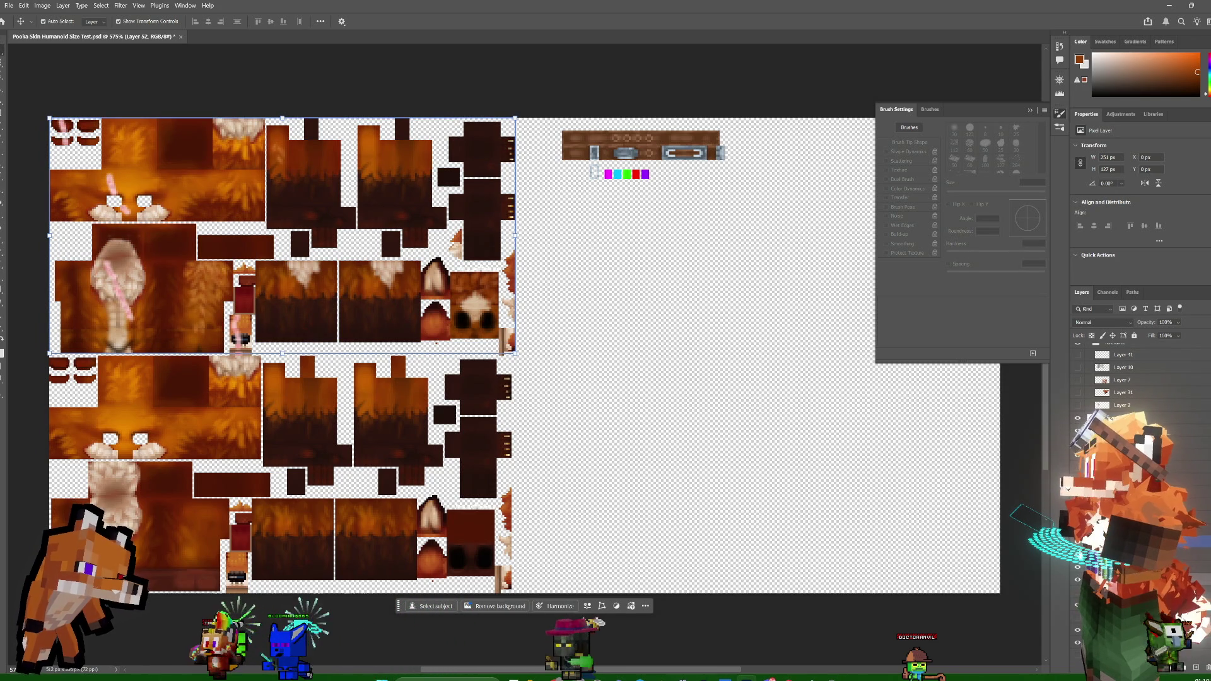
key(ctrl+z)
key(ctrl+shift+z)
key(ctrl+z)
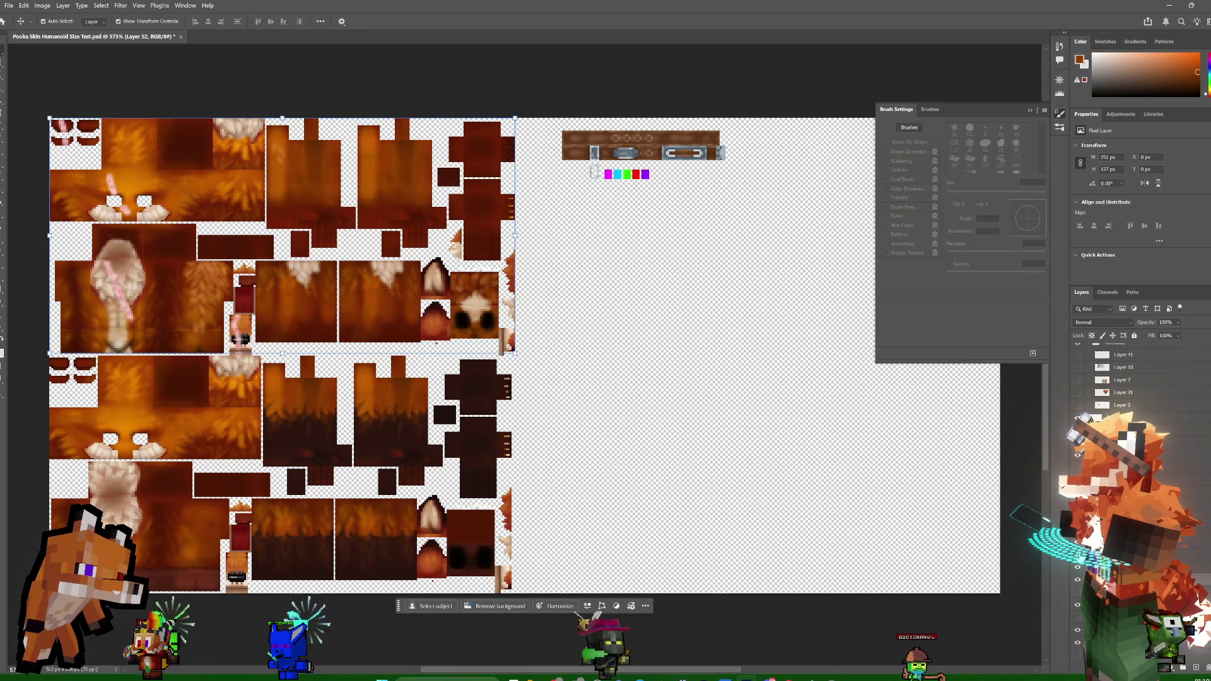
key(ctrl+shift+z)
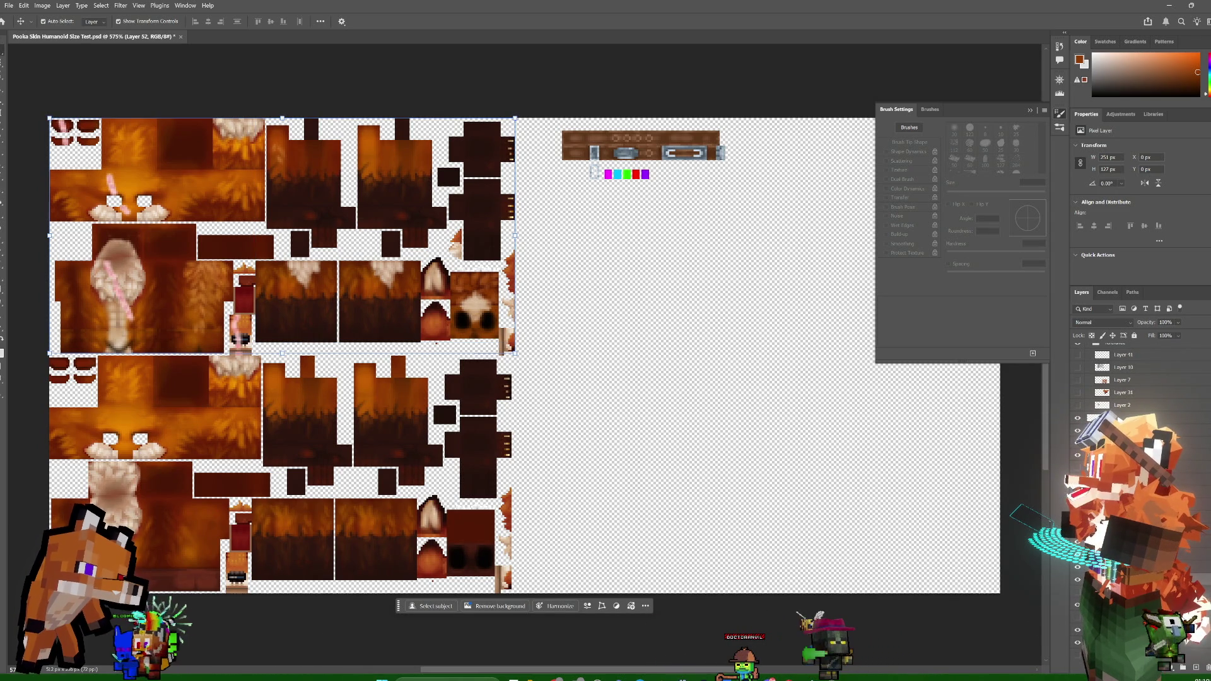
- Toggle the whitish fur layer over the top texture copy, leaving it shown
click(1075, 607)
click(1074, 609)
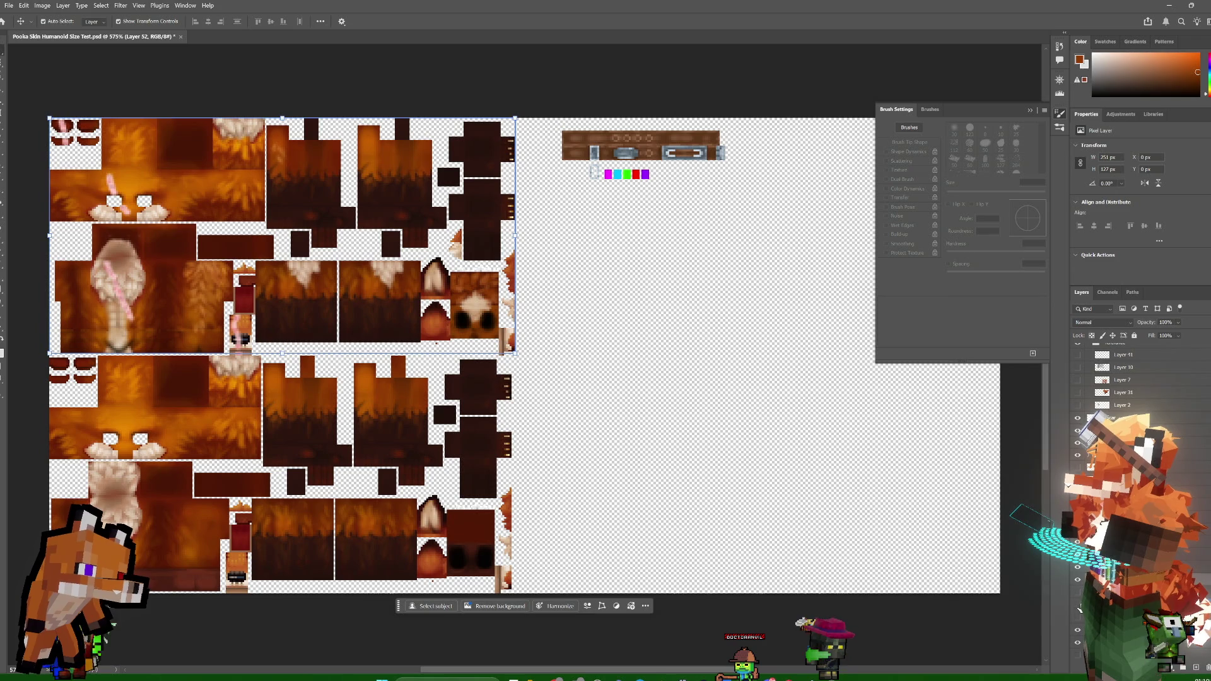
click(1077, 608)
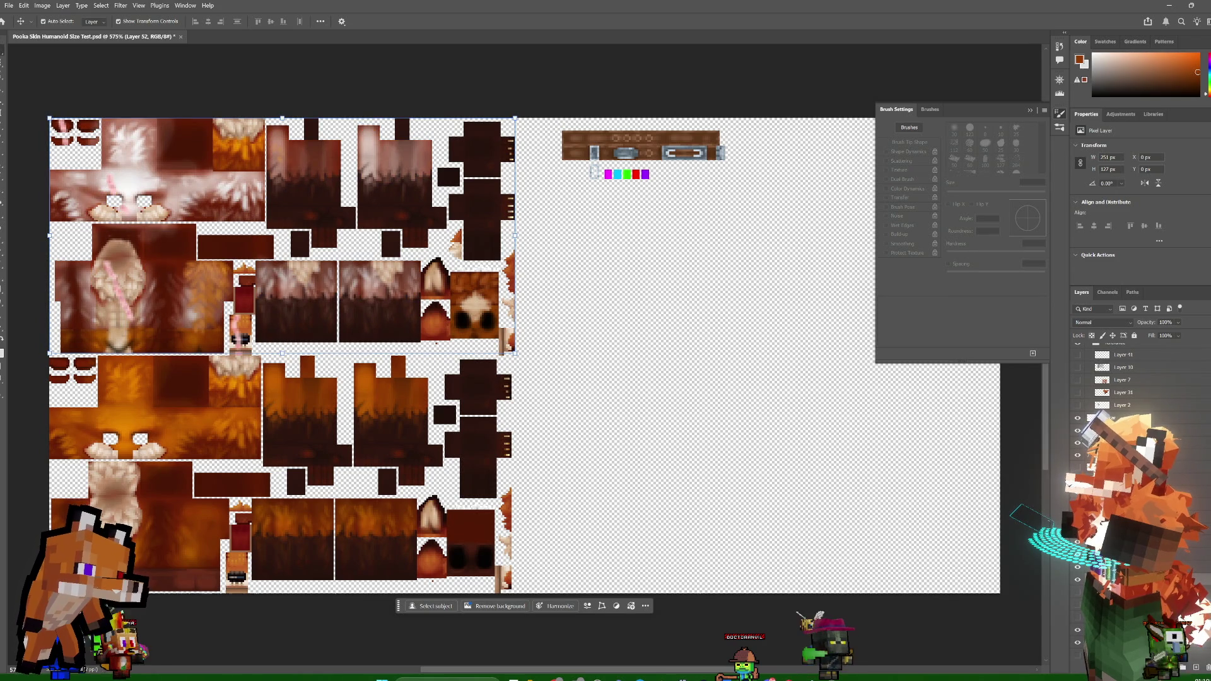
click(1077, 608)
click(1077, 608)
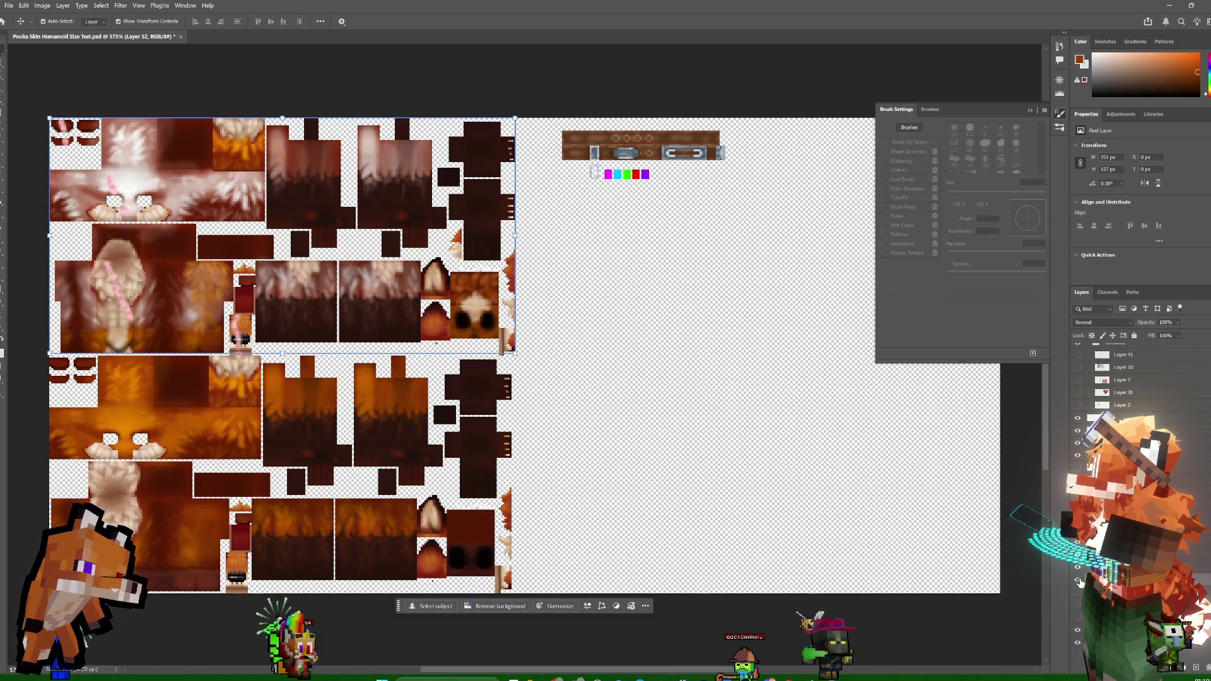
click(1079, 587)
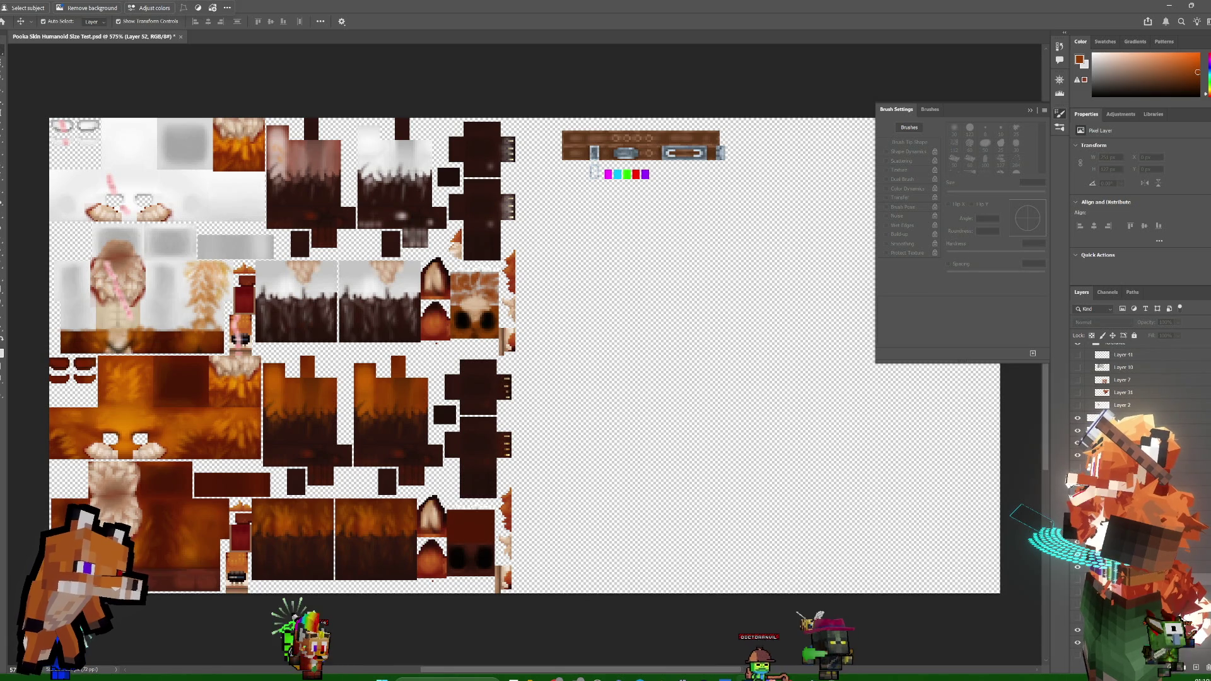
click(1078, 631)
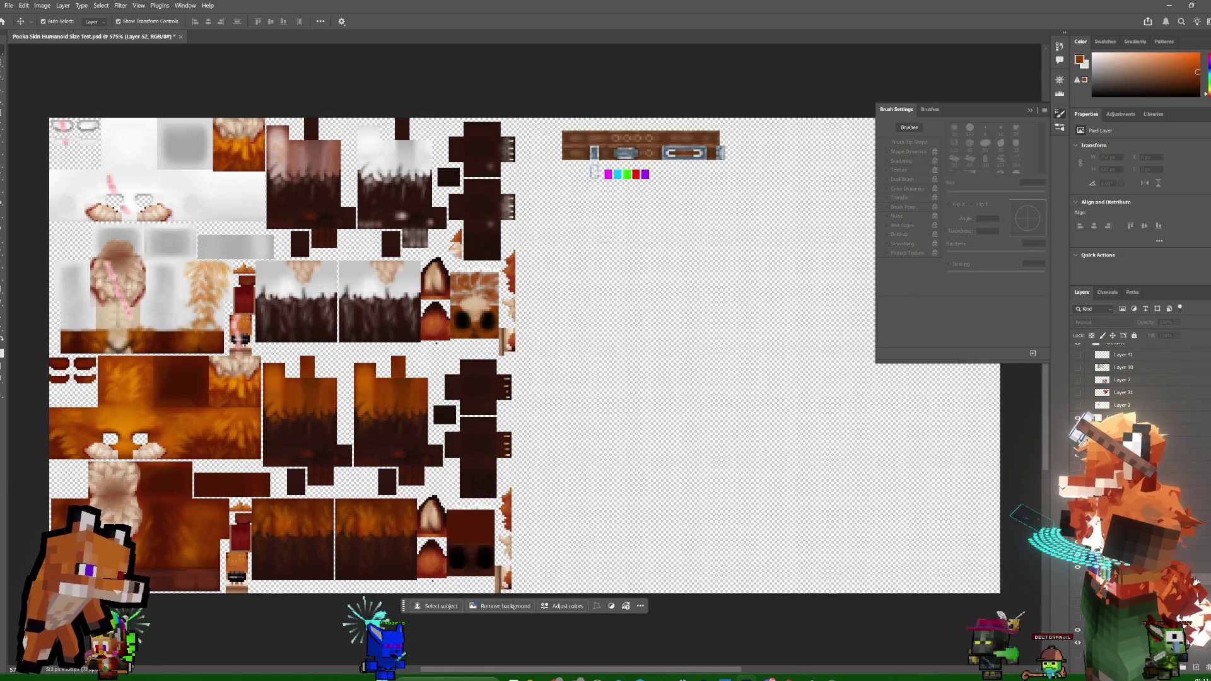
- Show the pale shading layer over the large upper-right block
click(1077, 564)
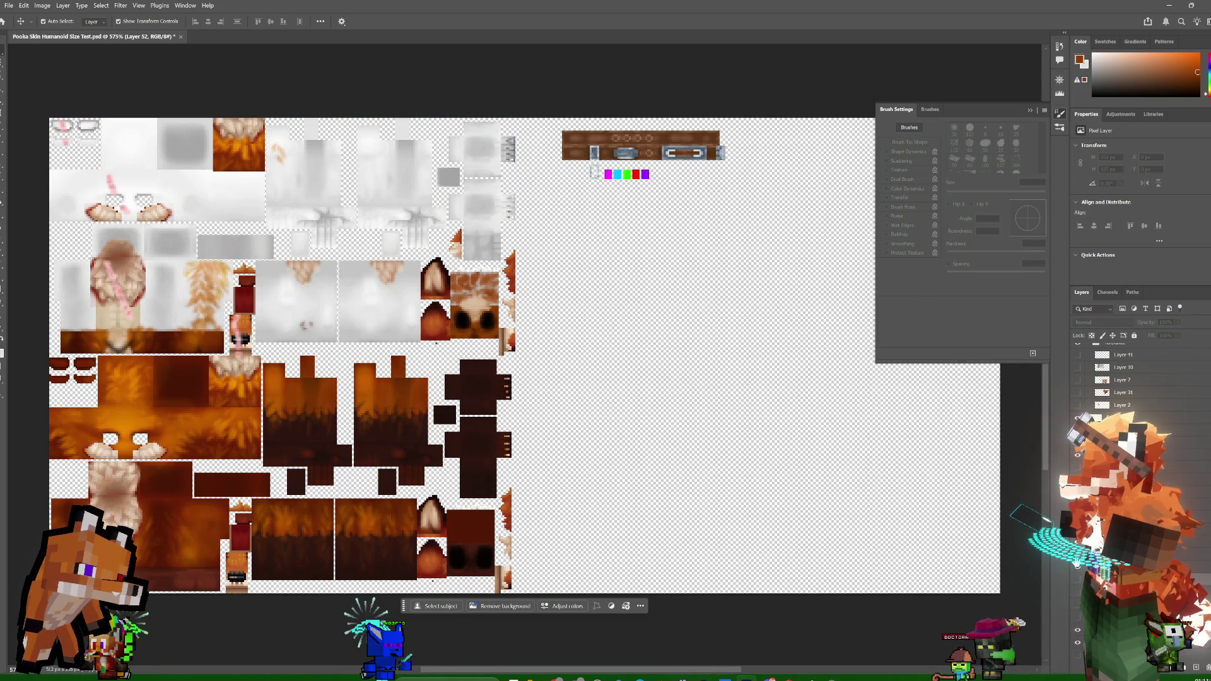
click(1077, 571)
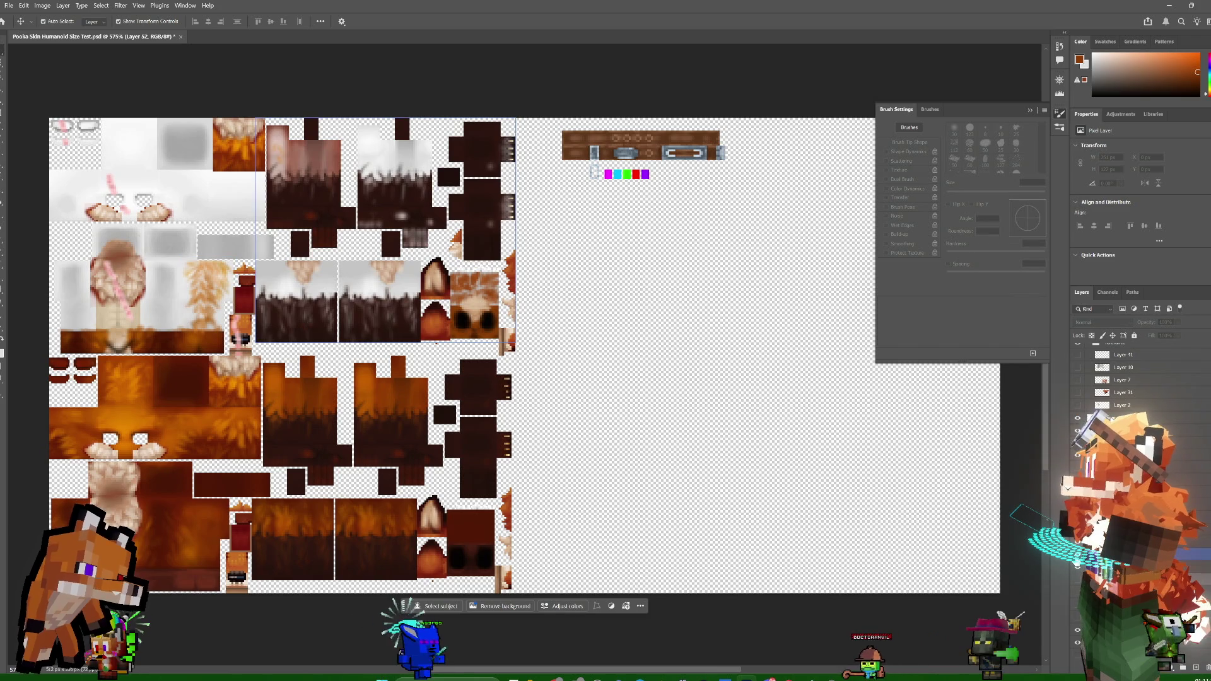
click(1077, 564)
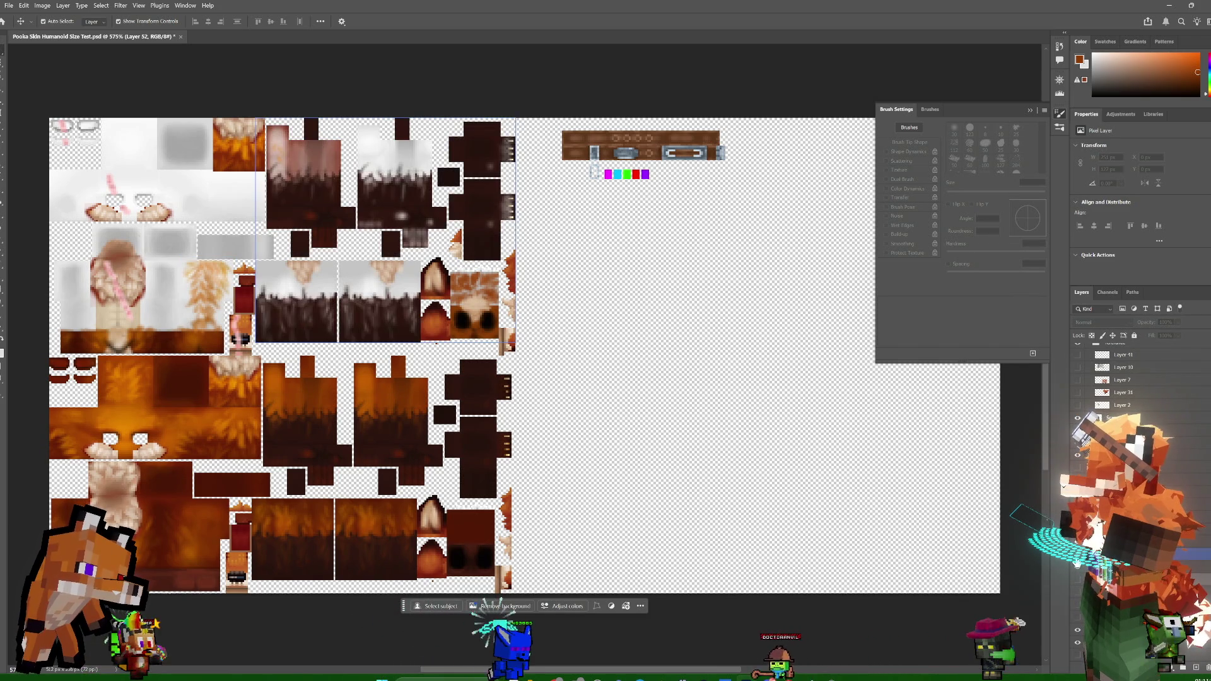
click(1077, 571)
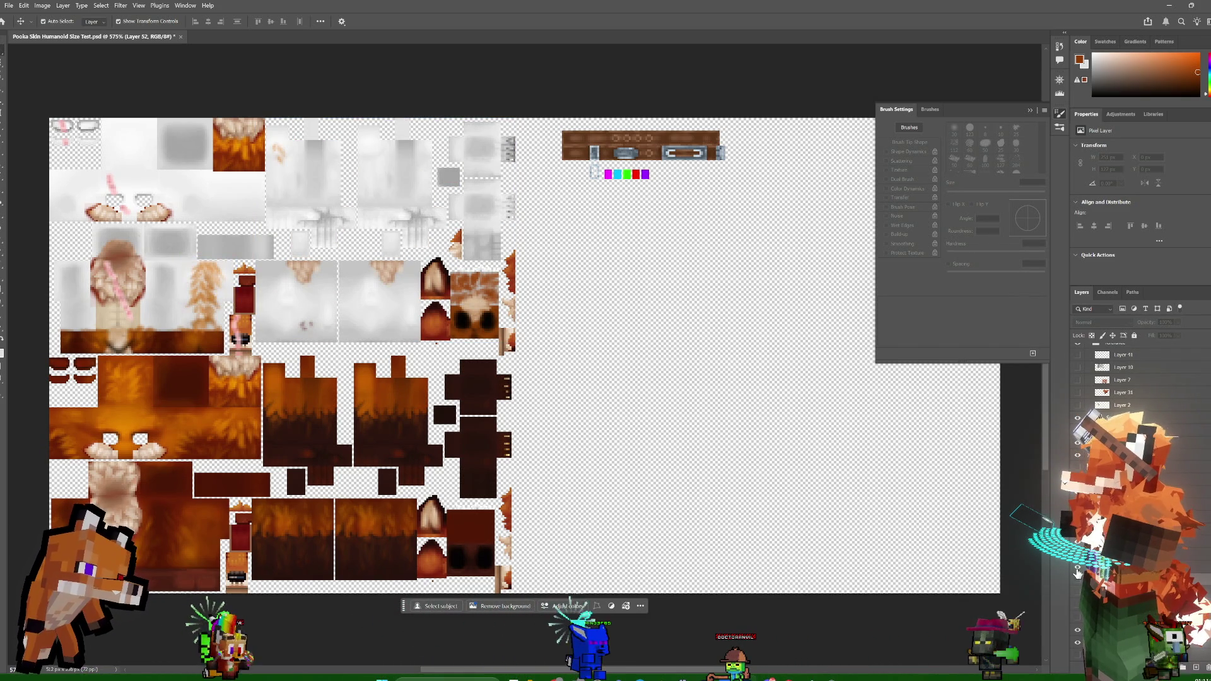
click(1077, 622)
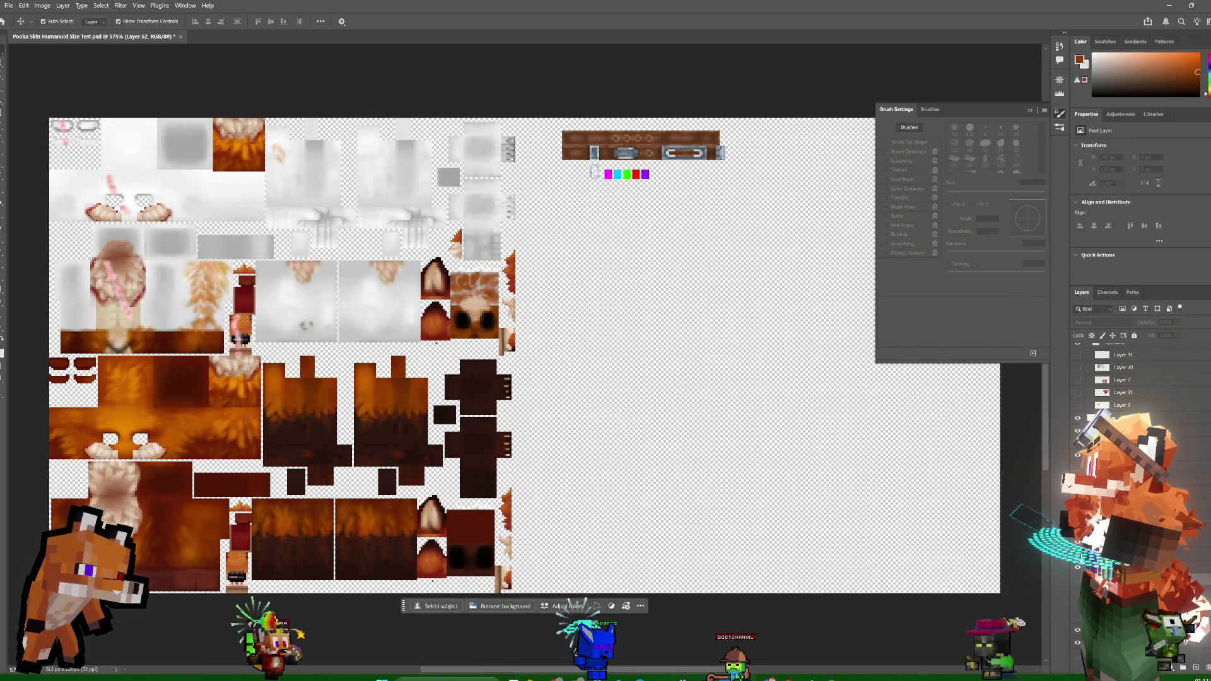
- Check the pale layers over the upper-left texture and upper fur tile, then recheck the sheet
click(1077, 644)
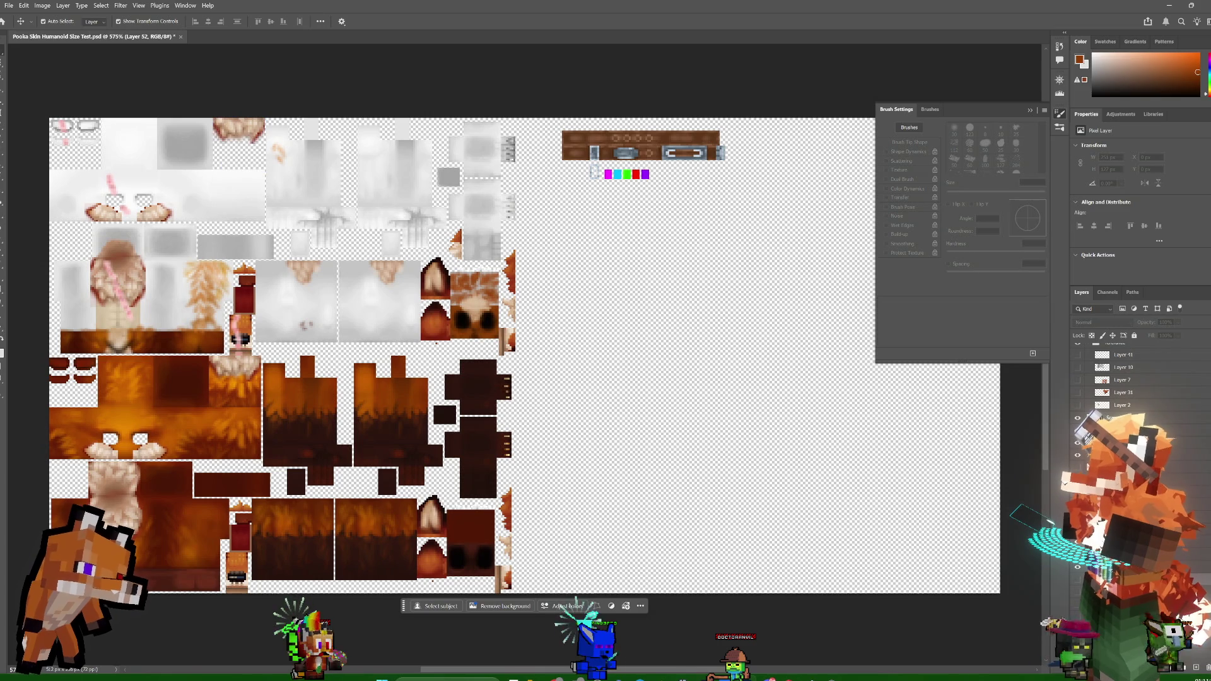
click(1077, 644)
click(1076, 644)
click(1078, 548)
click(1078, 567)
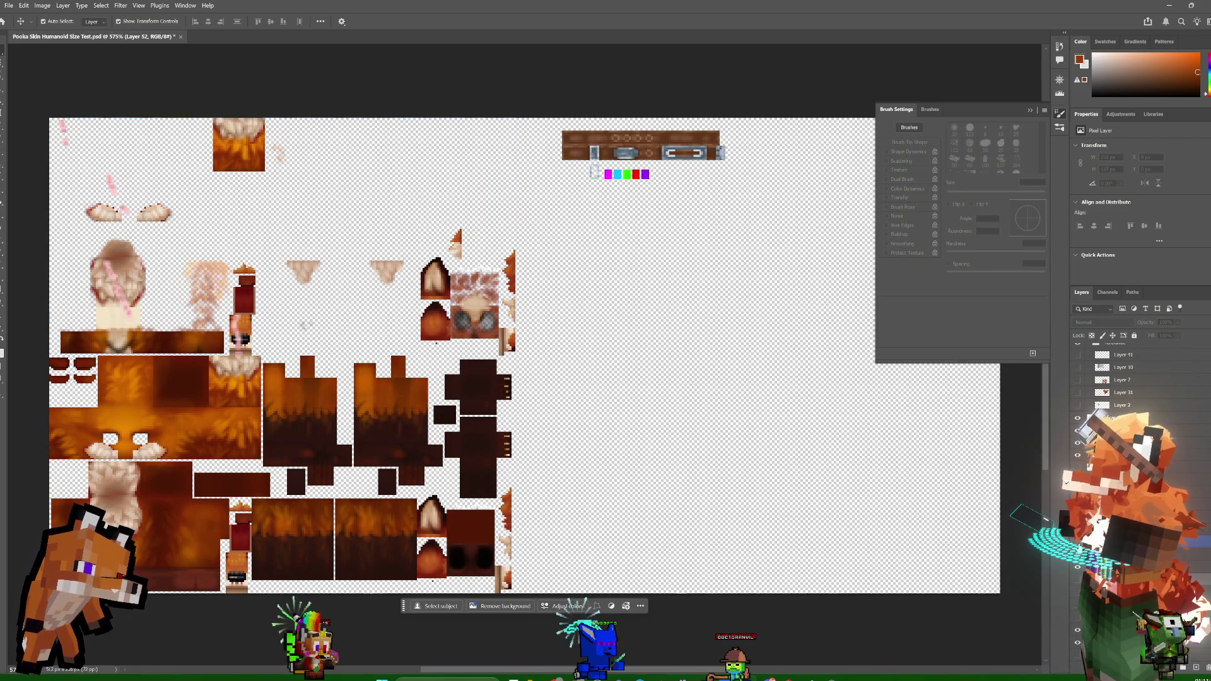
click(1077, 567)
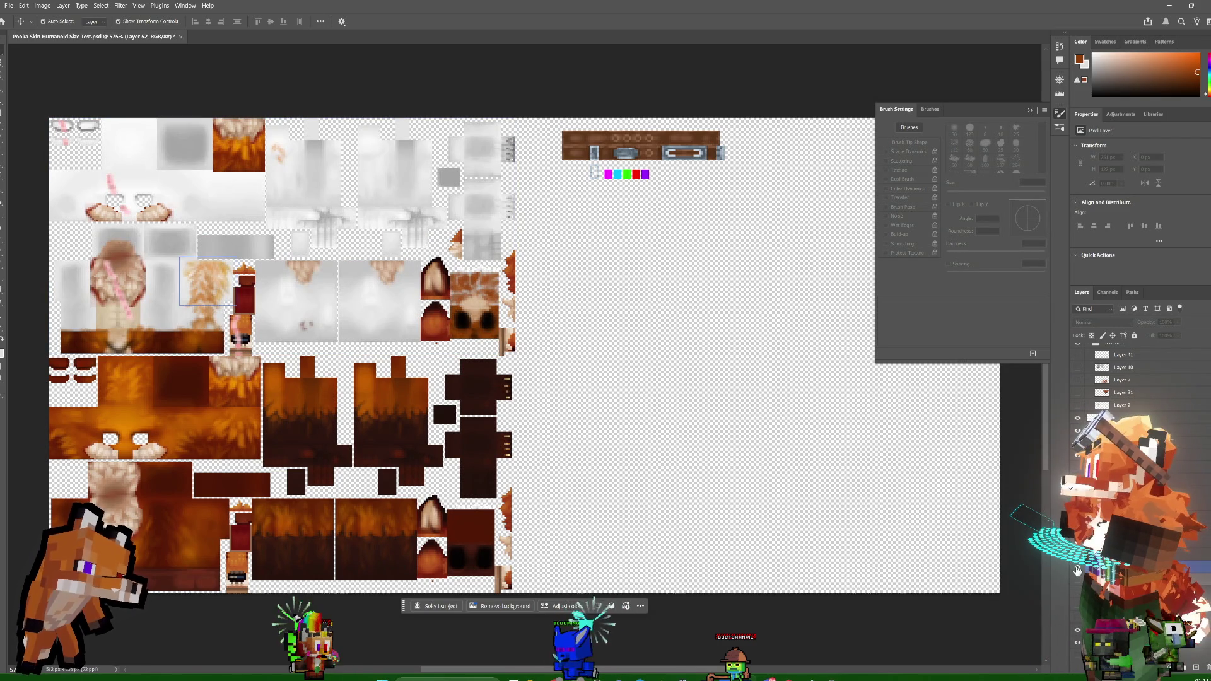
click(1077, 633)
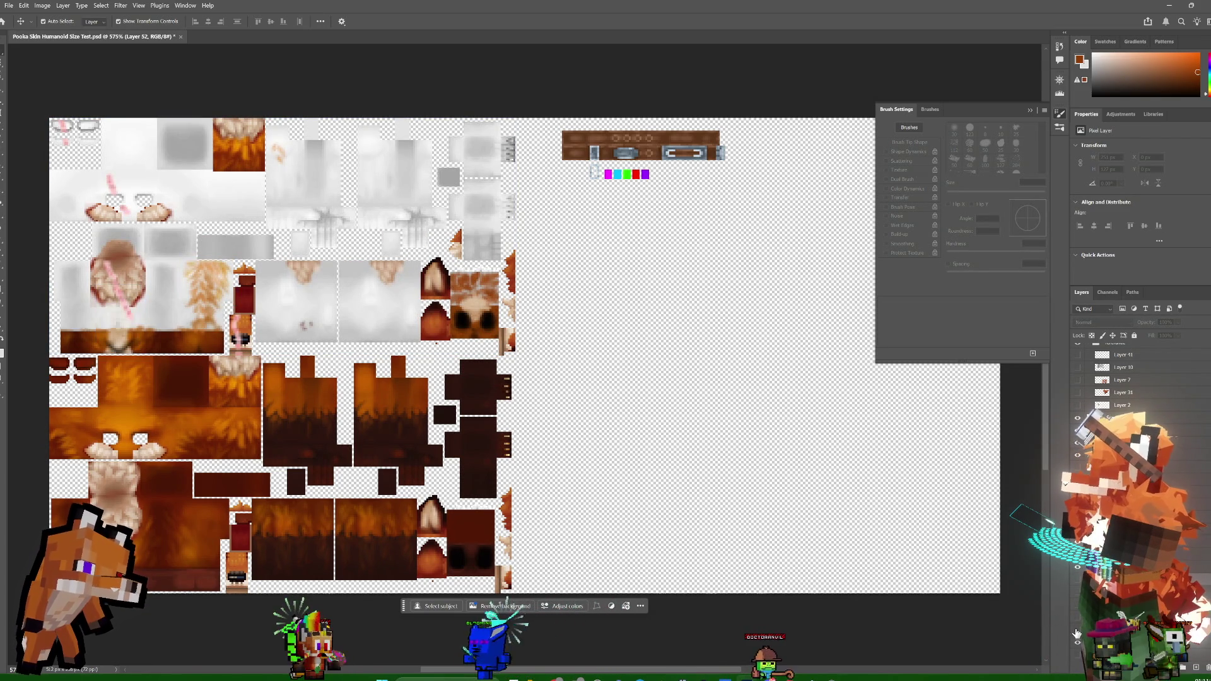
click(1078, 642)
click(1078, 643)
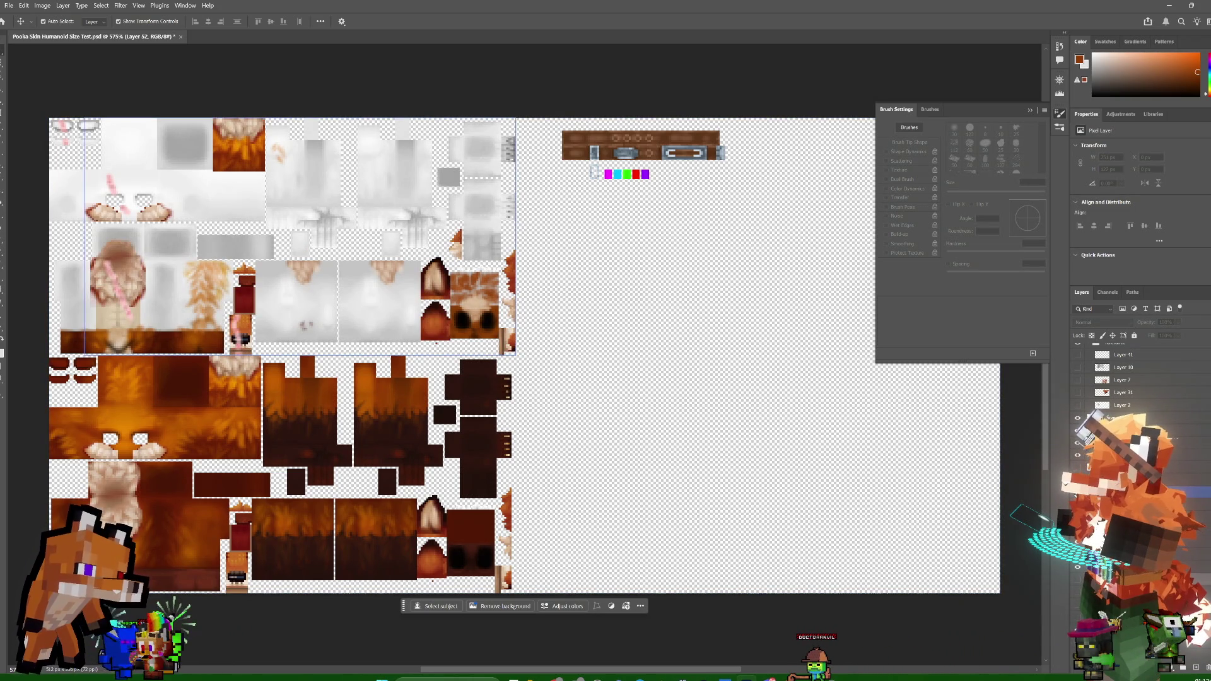
click(1077, 459)
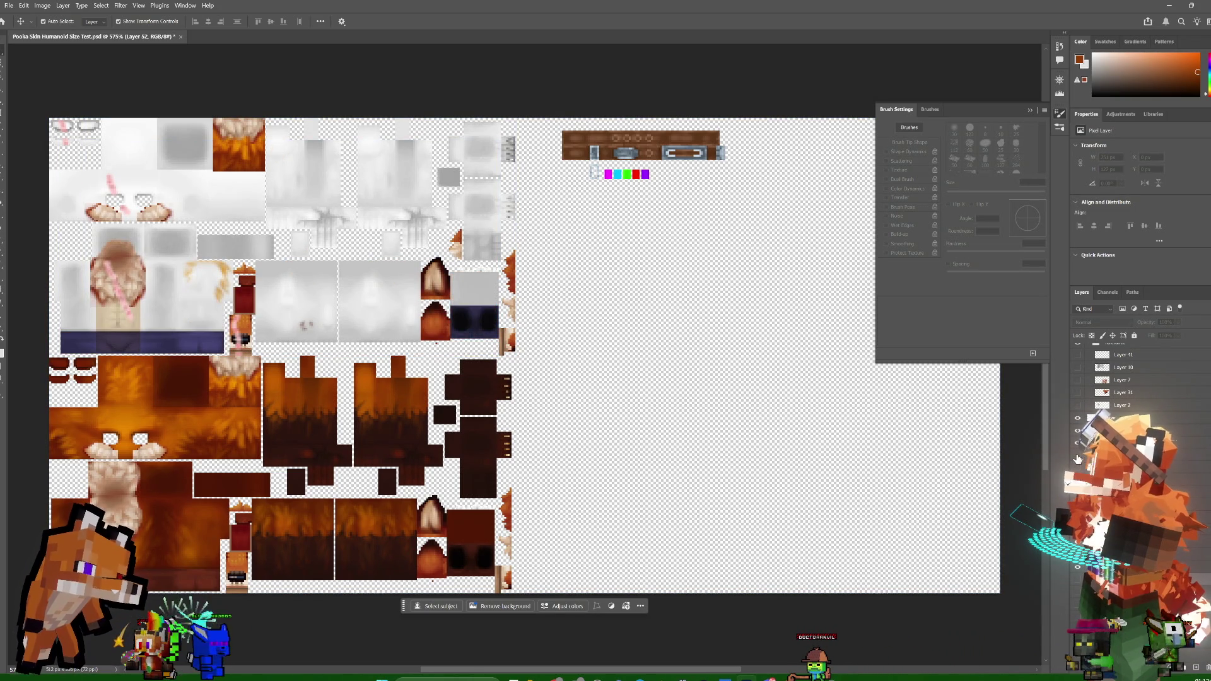
click(1077, 458)
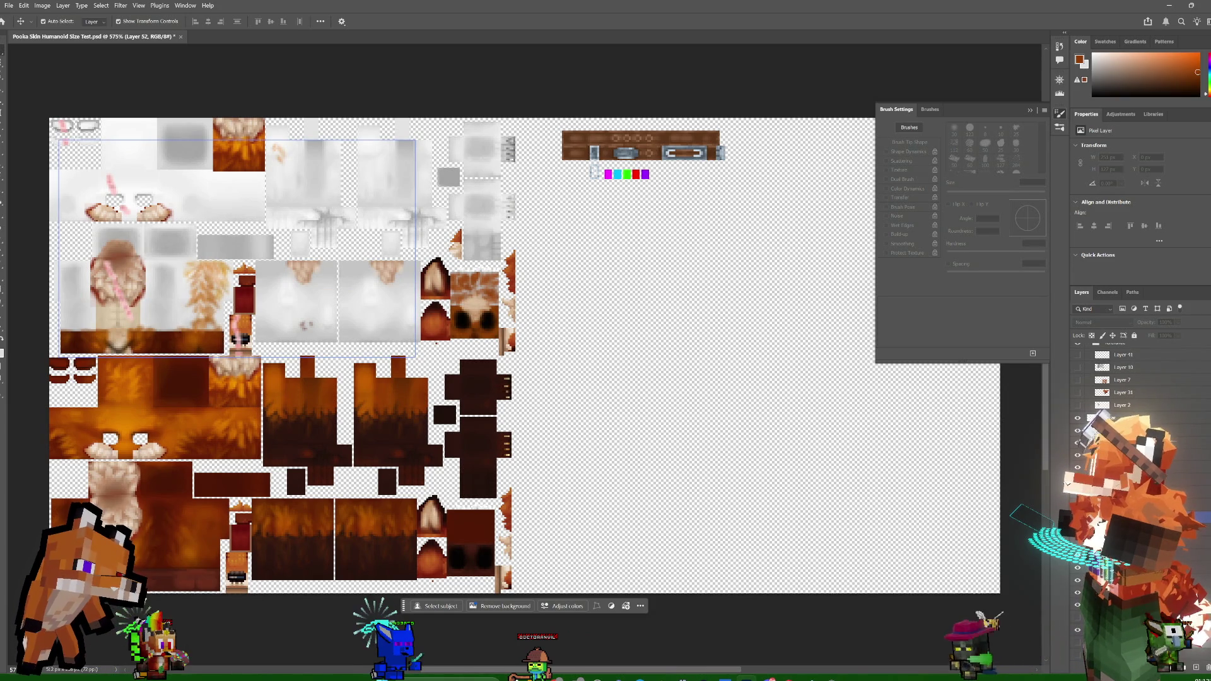
- Marquee a tight rectangle around the small piece near the top of the sheet
click(2, 63)
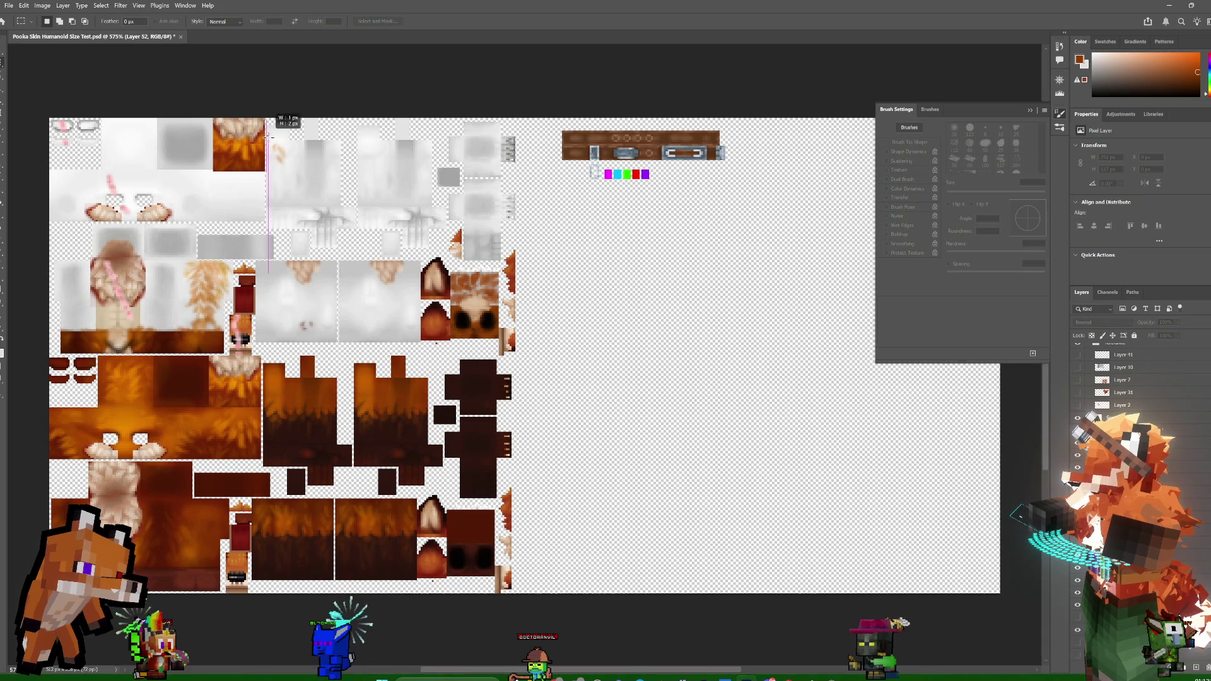
drag(266, 133, 301, 183)
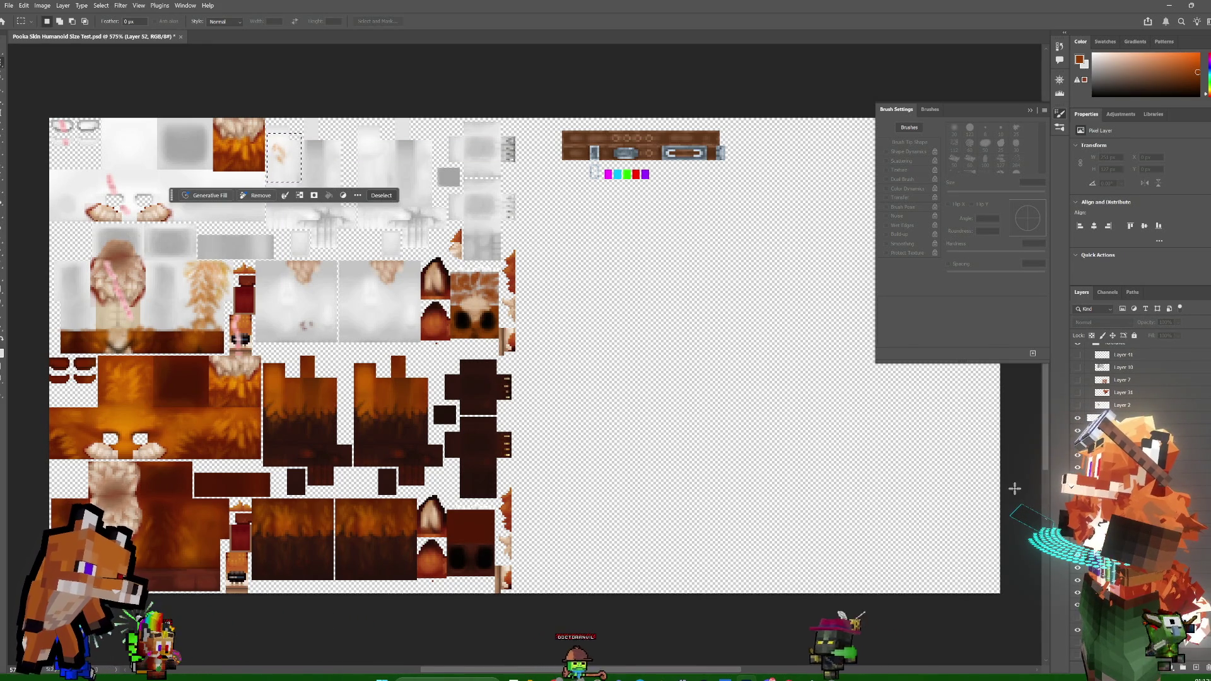
click(744, 365)
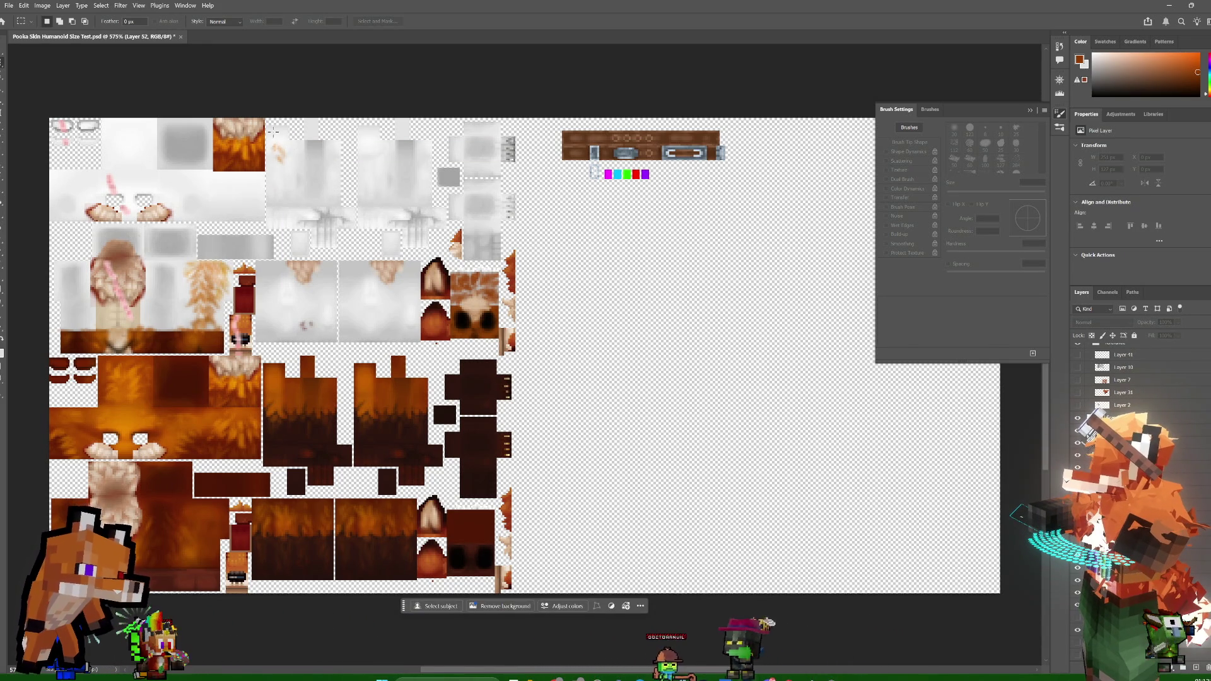
drag(268, 134, 292, 178)
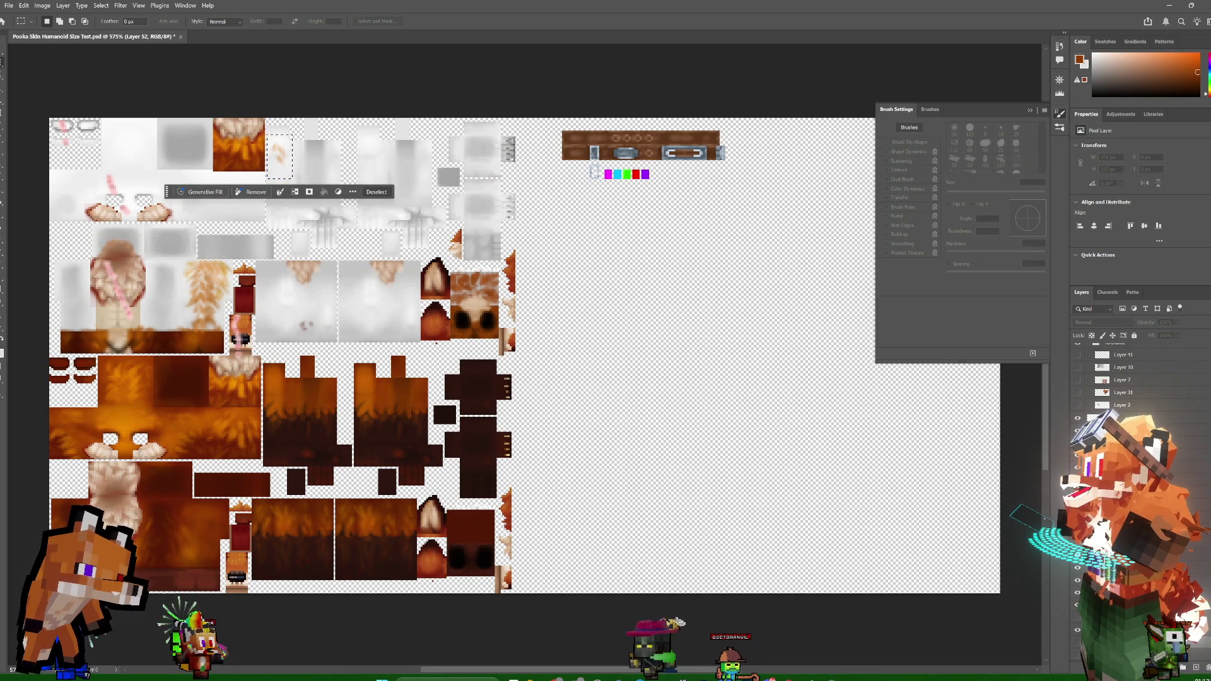
click(1123, 442)
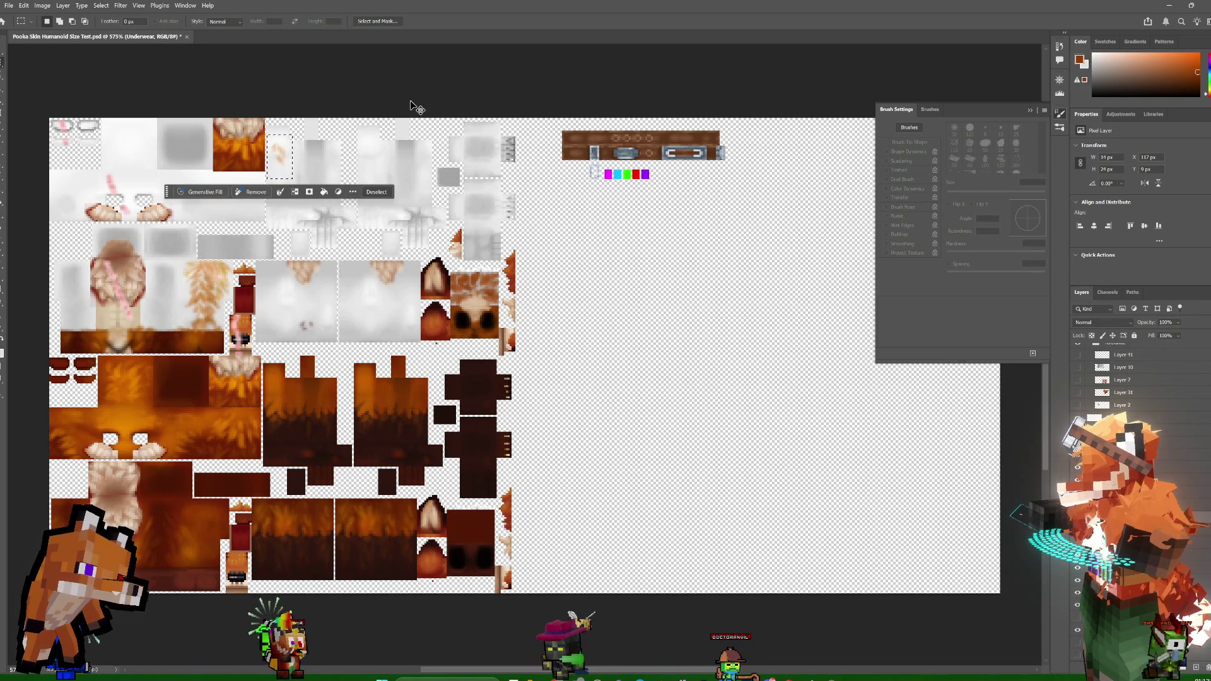
click(358, 154)
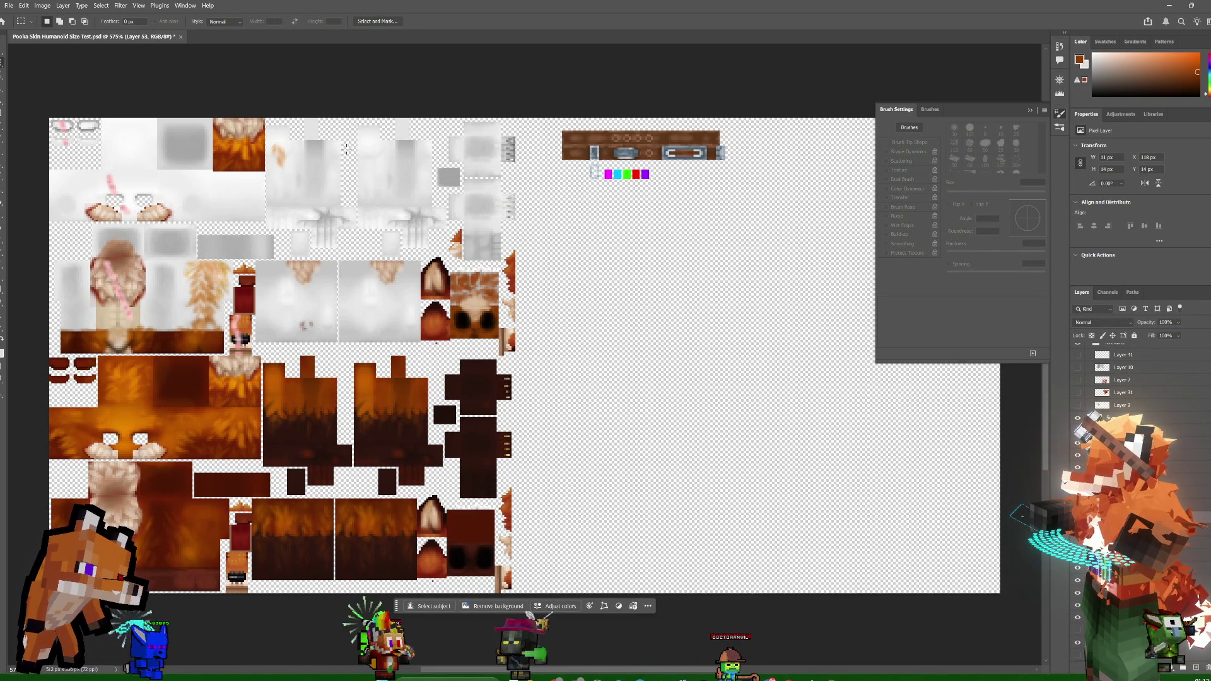
- Nudge the small piece up 3 px and marquee a 16×23 px area on Underwear
key(v)
key(Up)
key(Up)
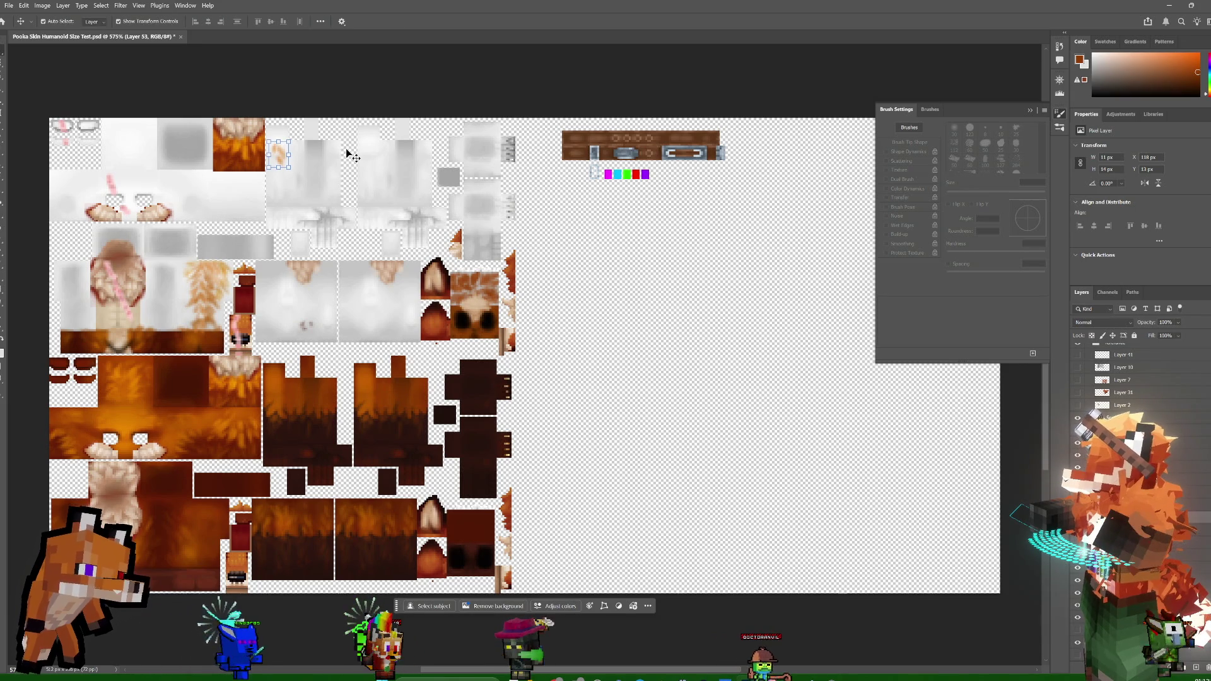
key(Up)
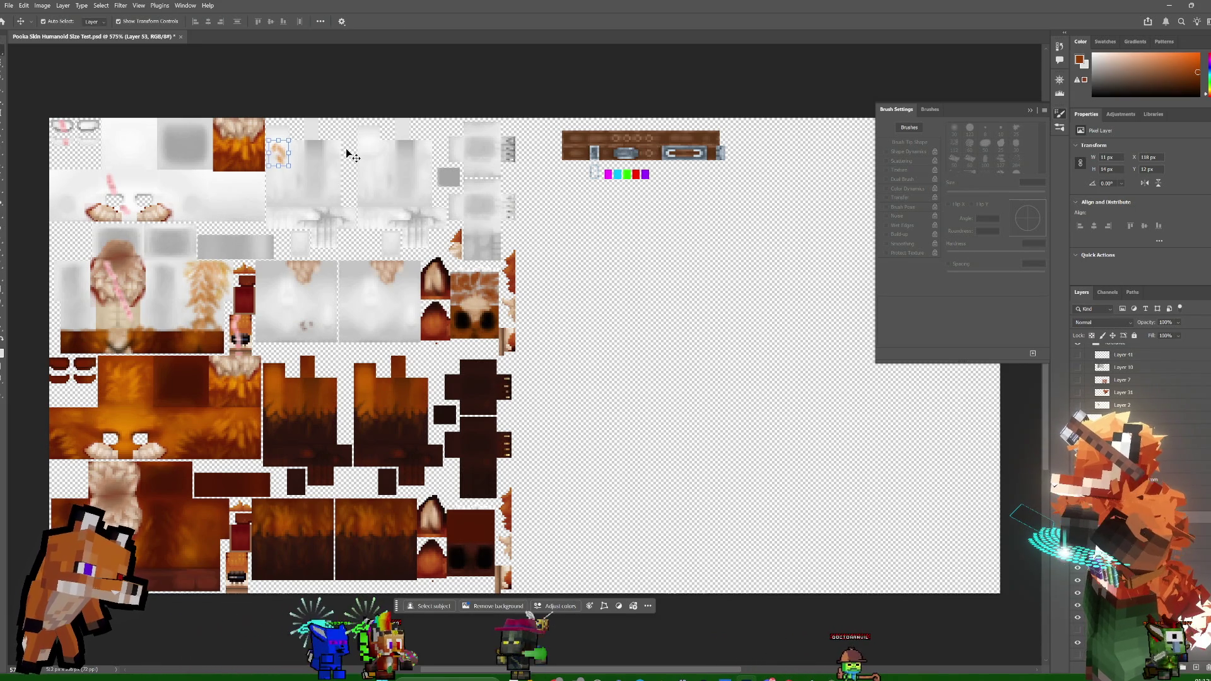
click(349, 155)
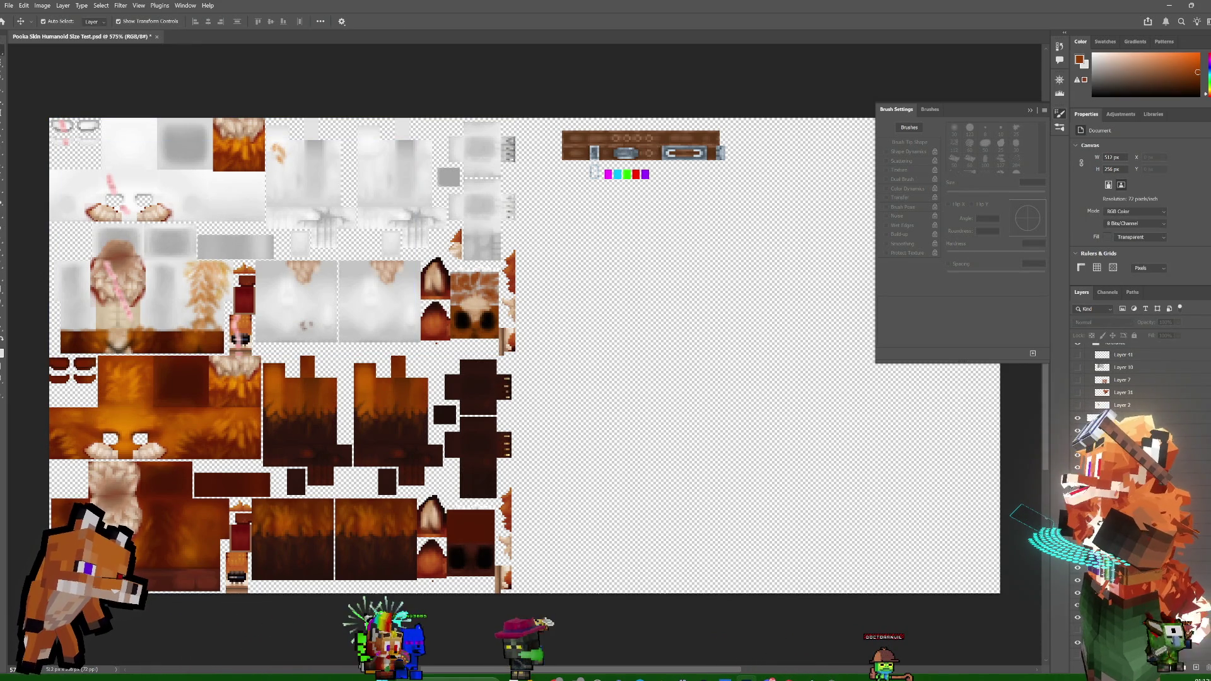
click(265, 145)
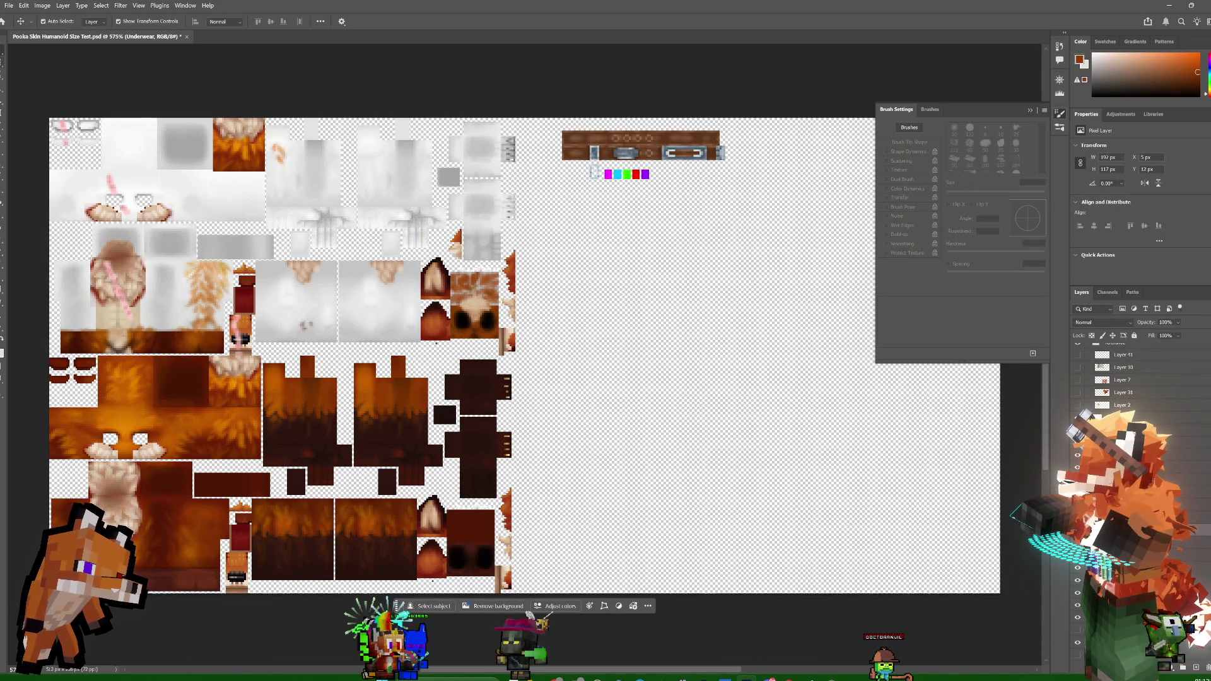
drag(297, 179, 298, 181)
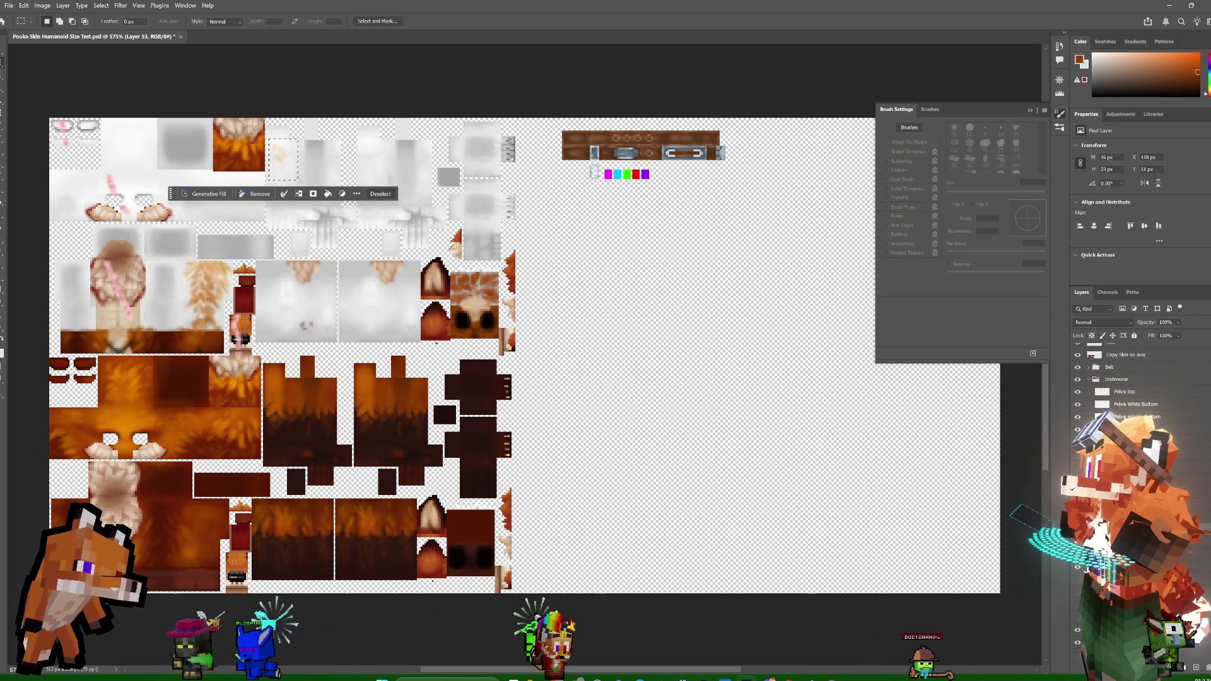
- Toggle the darker skin, brighter orange fur and whitish overlay layers, ending with the whitish overlay shown
click(1078, 380)
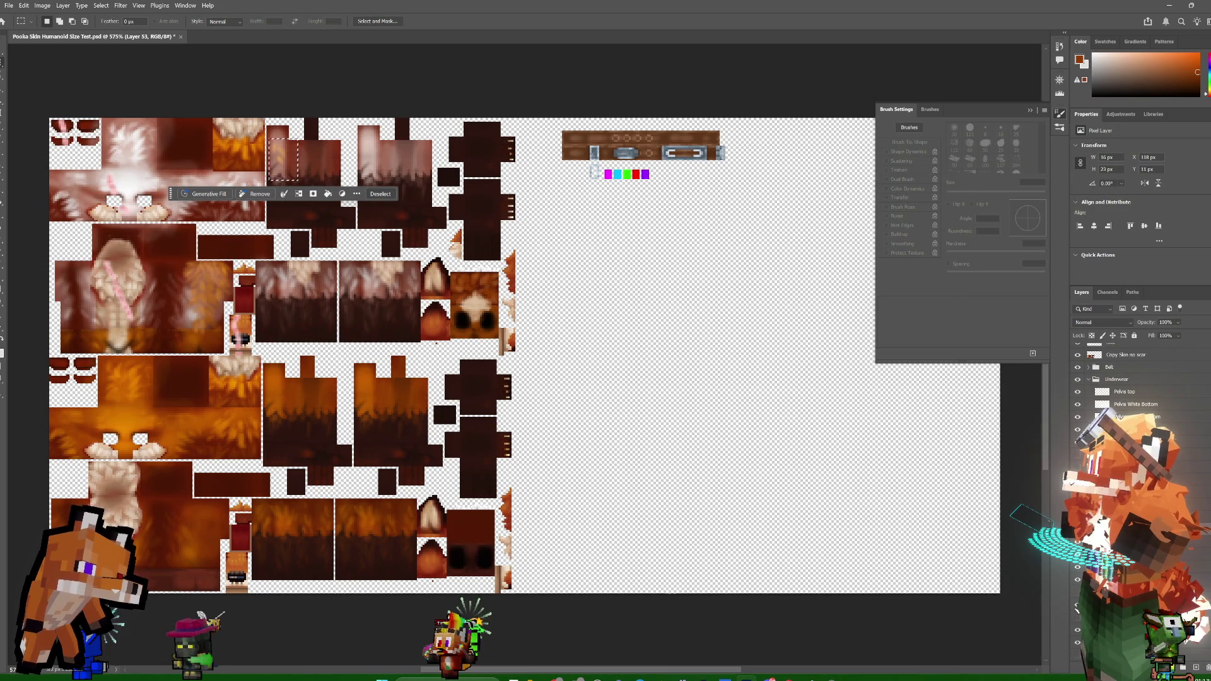
click(1078, 616)
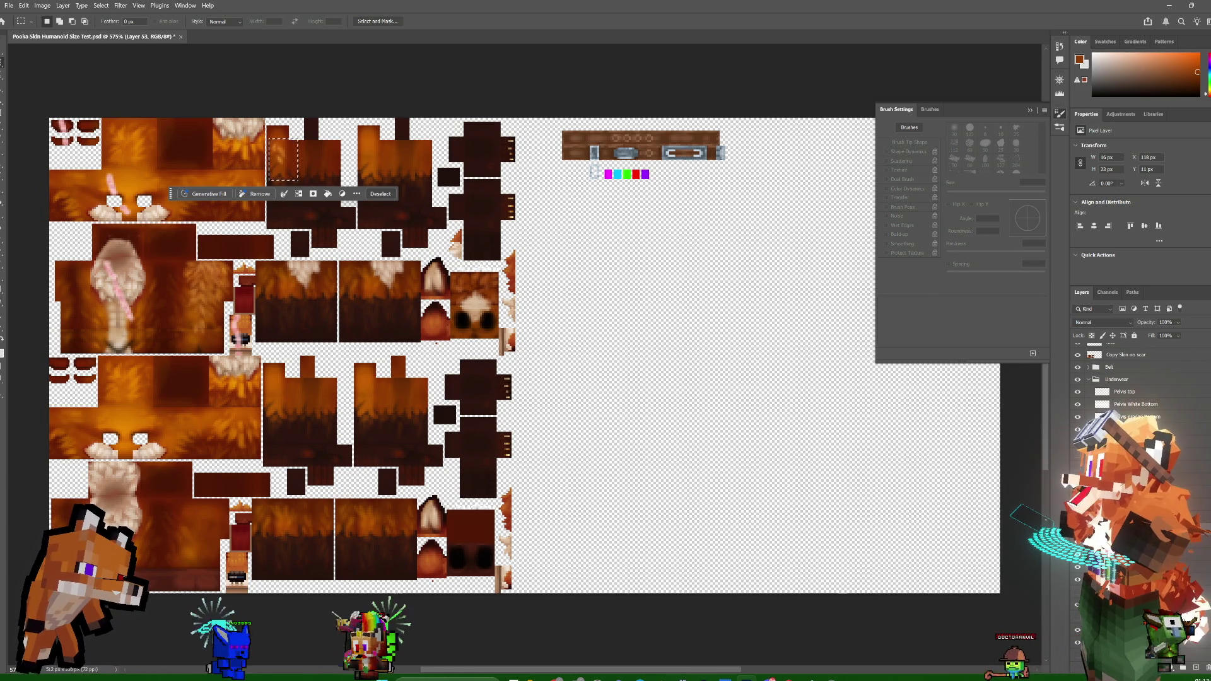
click(1078, 579)
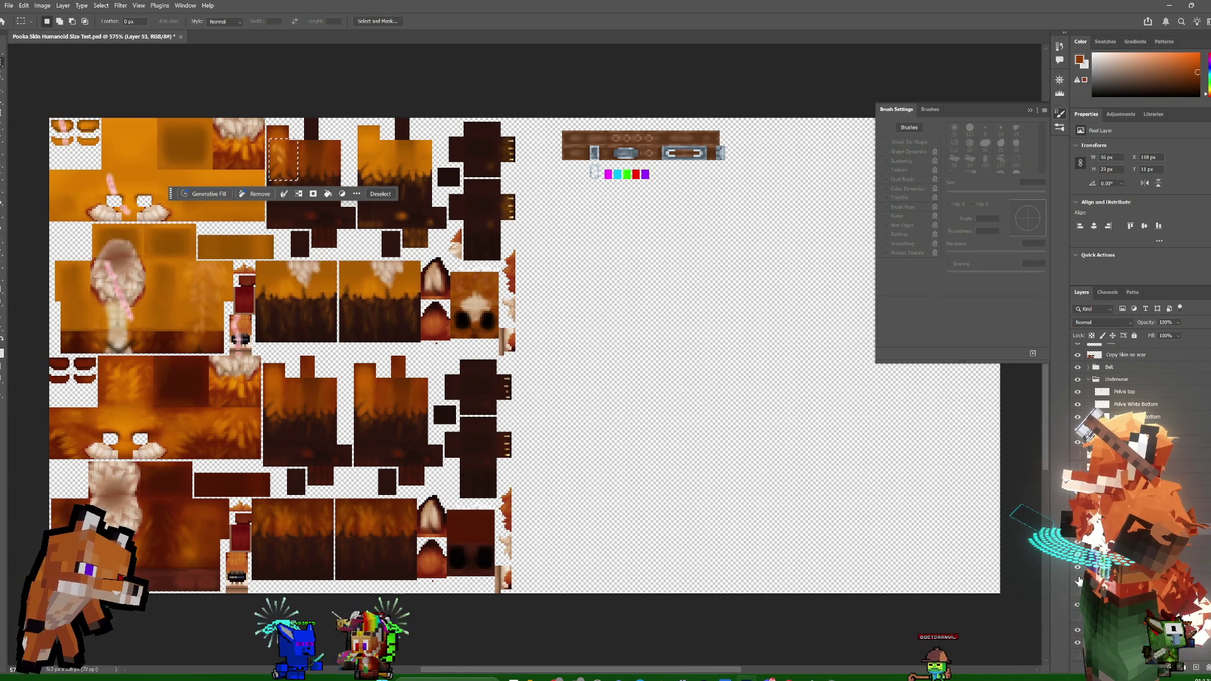
click(1078, 579)
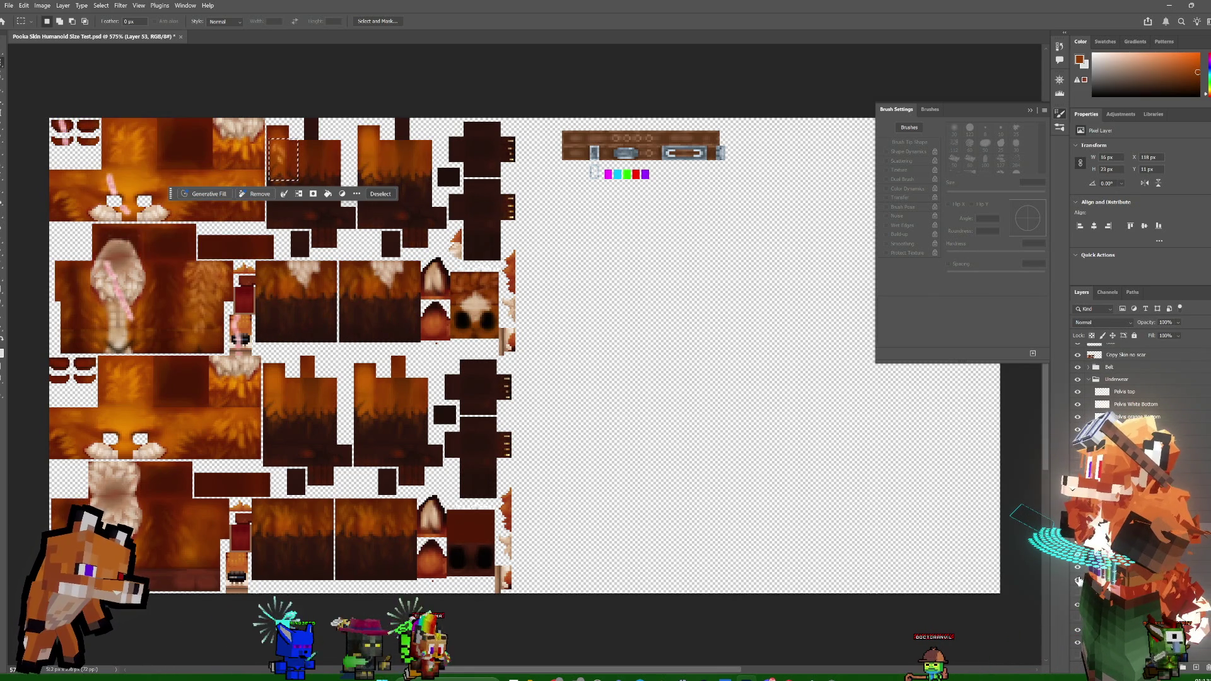
click(1077, 606)
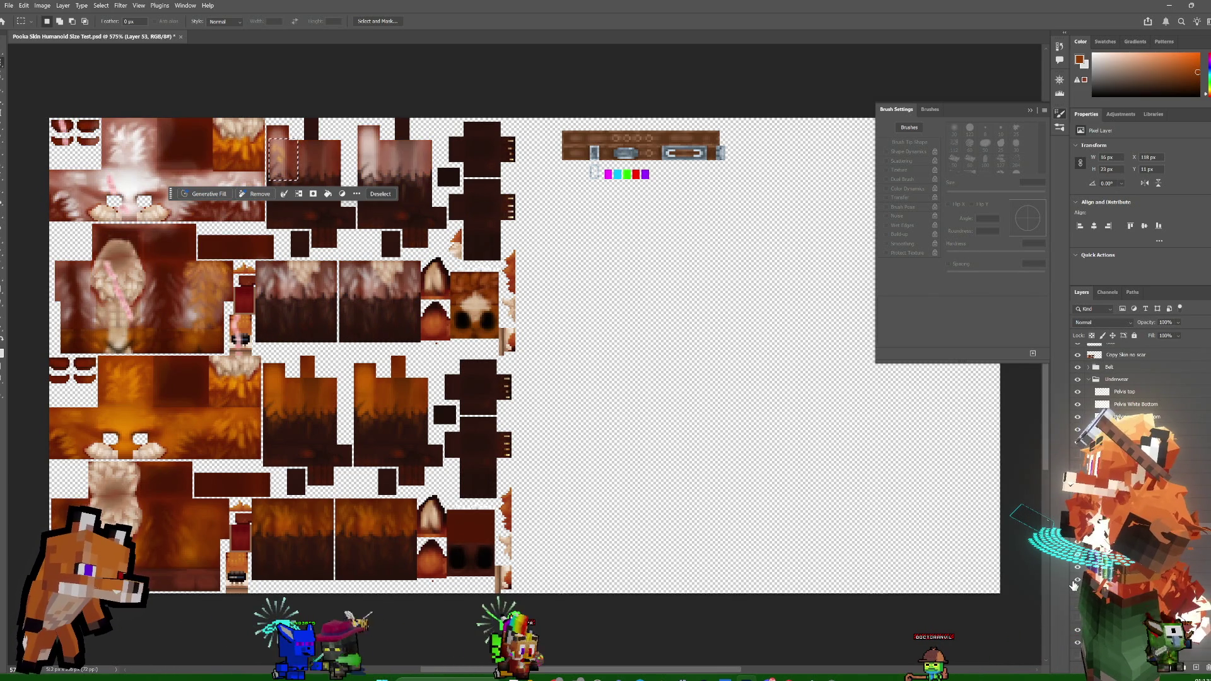
click(1078, 585)
click(1078, 584)
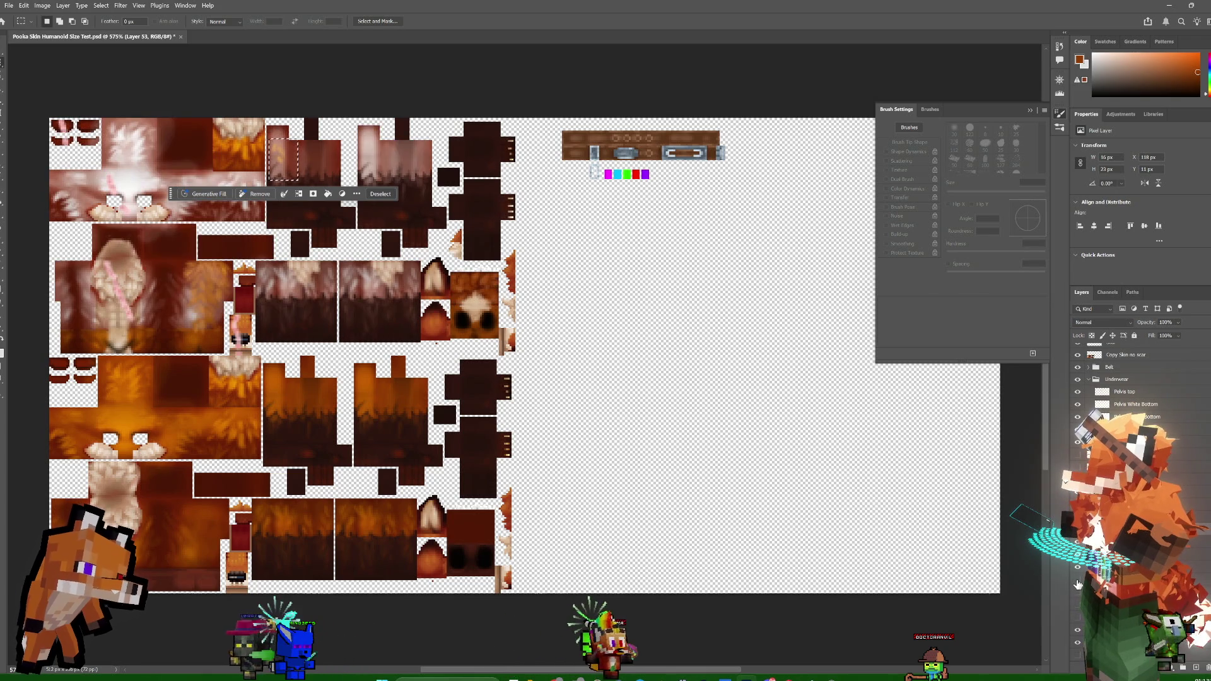
click(1078, 585)
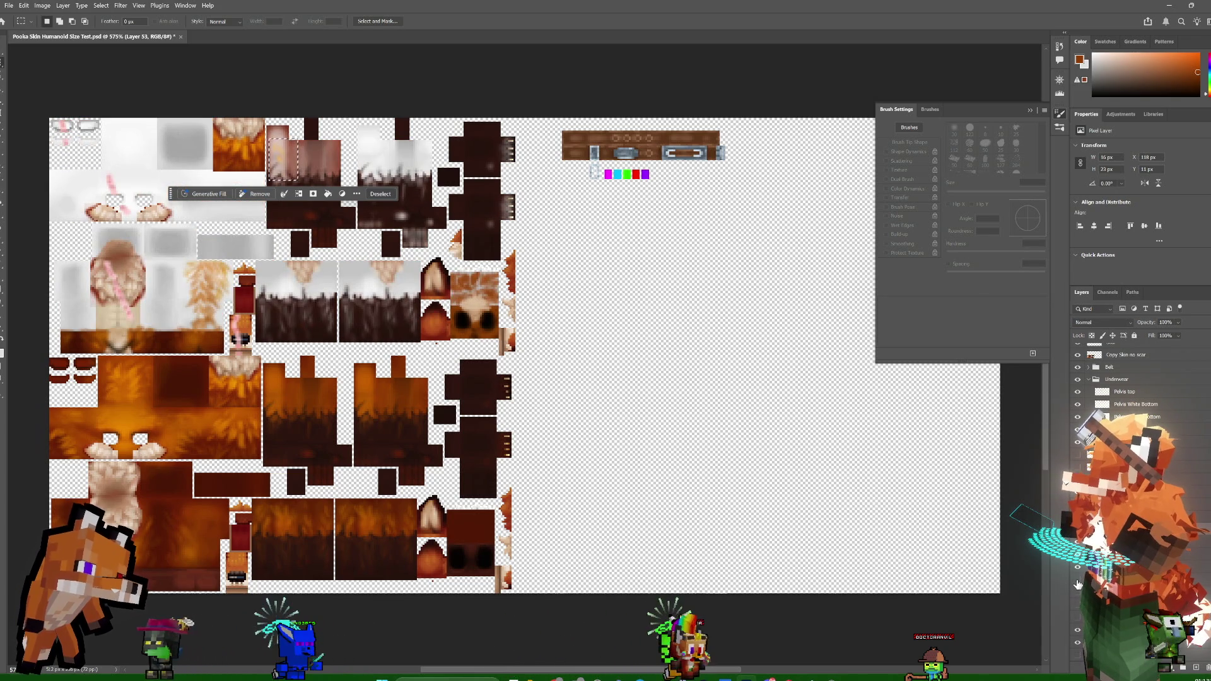
click(1078, 585)
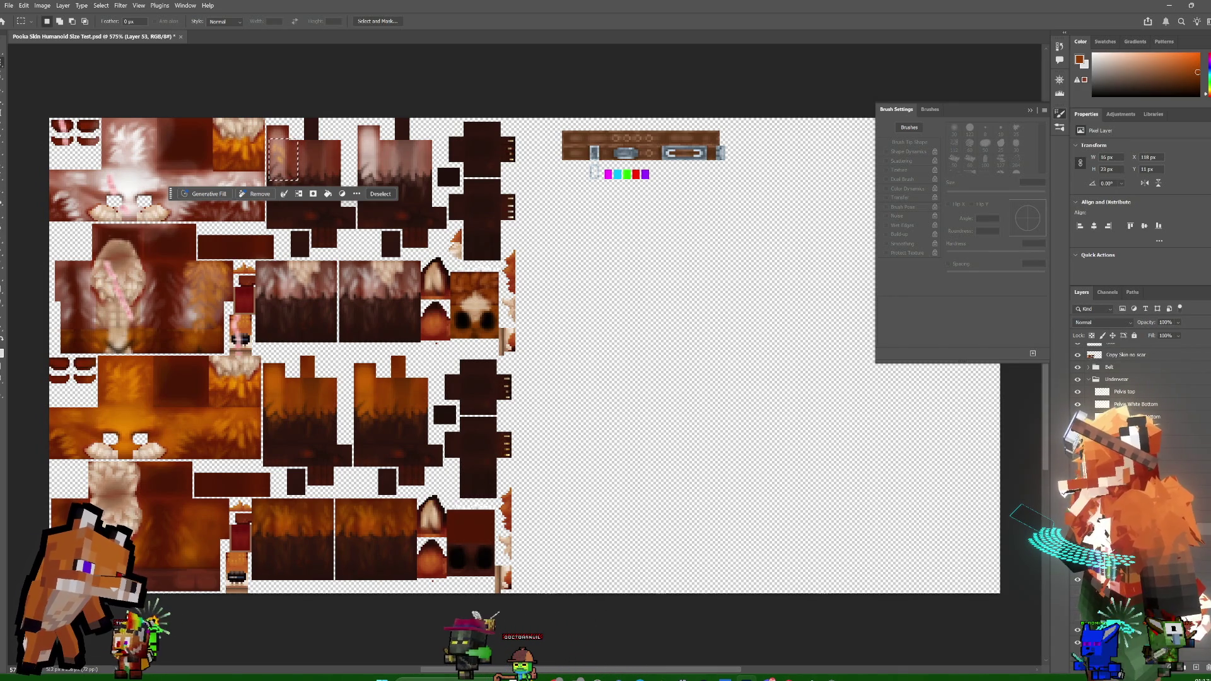
- Bring up Blockbench and orbit the Player_Test fox model to a front view
click(654, 678)
mouse_move(744, 142)
mouse_down()
mouse_move(721, 215)
mouse_move(509, 139)
mouse_move(361, 166)
mouse_up()
mouse_move(673, 174)
mouse_down()
mouse_move(519, 165)
mouse_move(566, 213)
mouse_move(414, 86)
mouse_up()
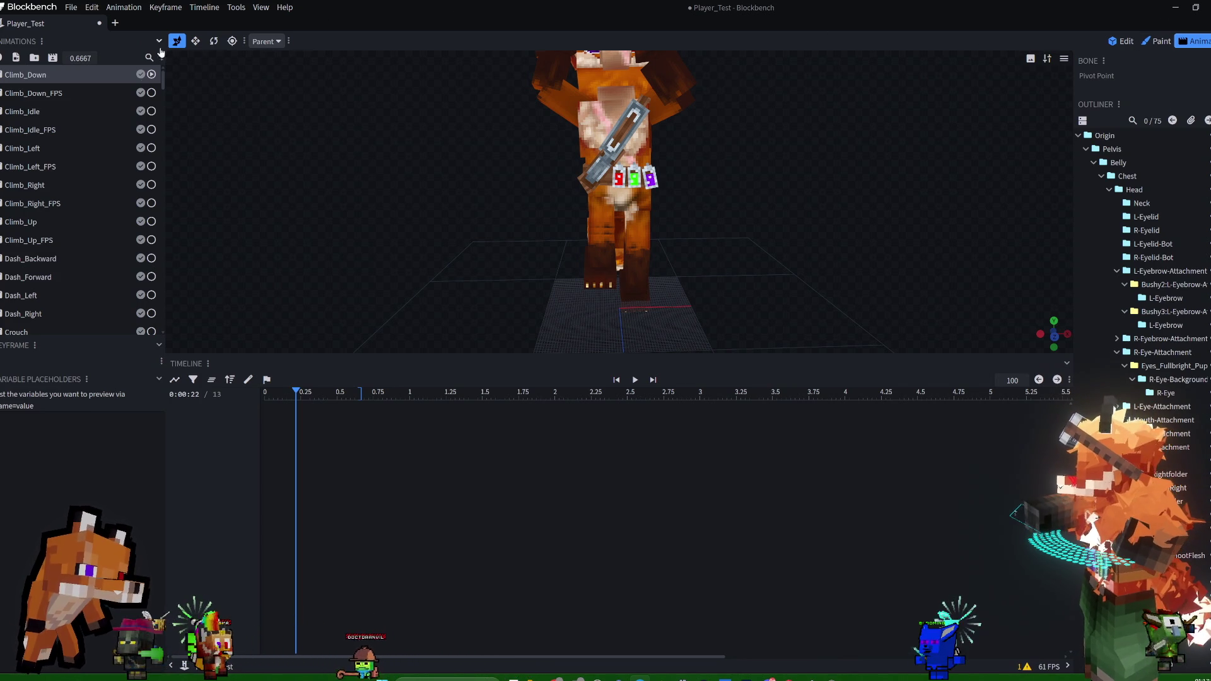
- In Edit mode, view the fox from side and three-quarter angles, then minimize Blockbench
click(1121, 41)
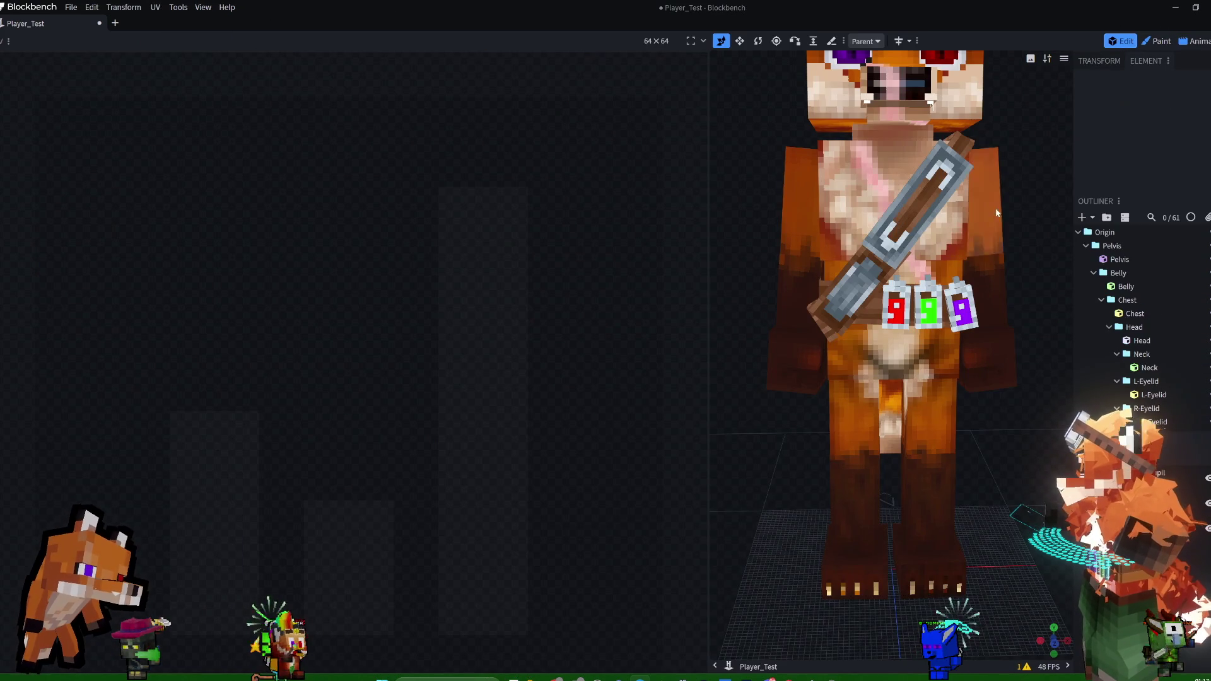
drag(1031, 153, 909, 164)
scroll(965, 177, down, 3)
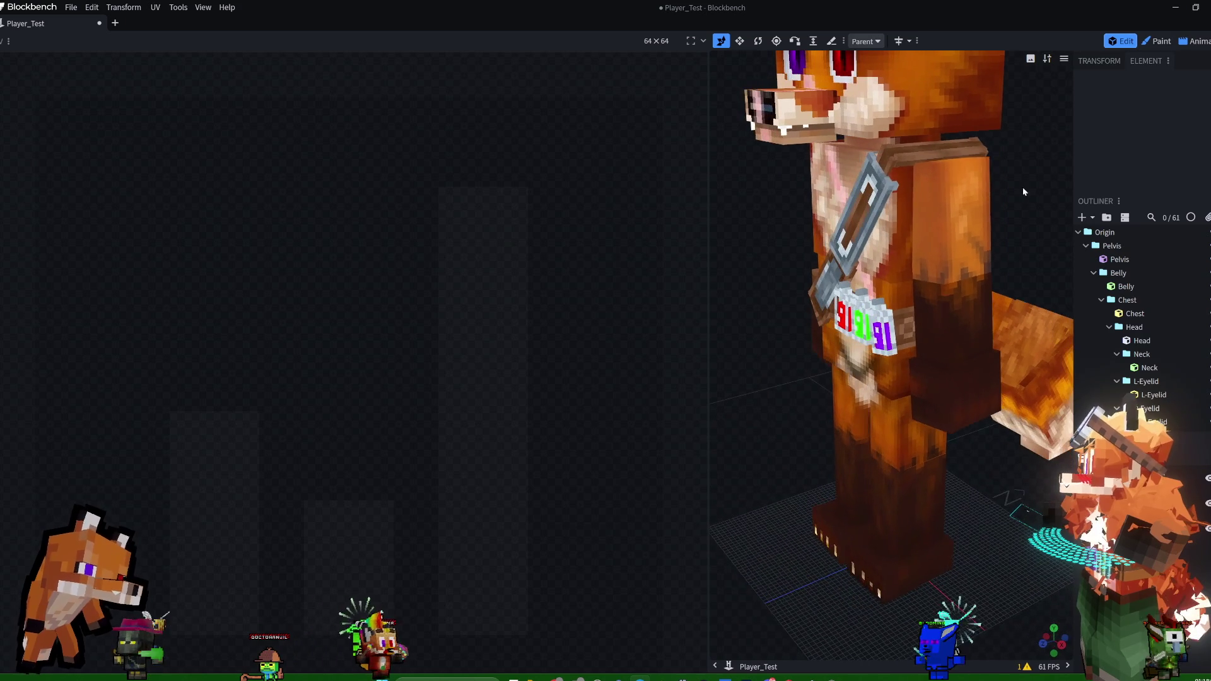
mouse_move(1023, 187)
mouse_down()
mouse_move(1020, 266)
mouse_move(745, 277)
mouse_up()
scroll(1012, 305, down, 2)
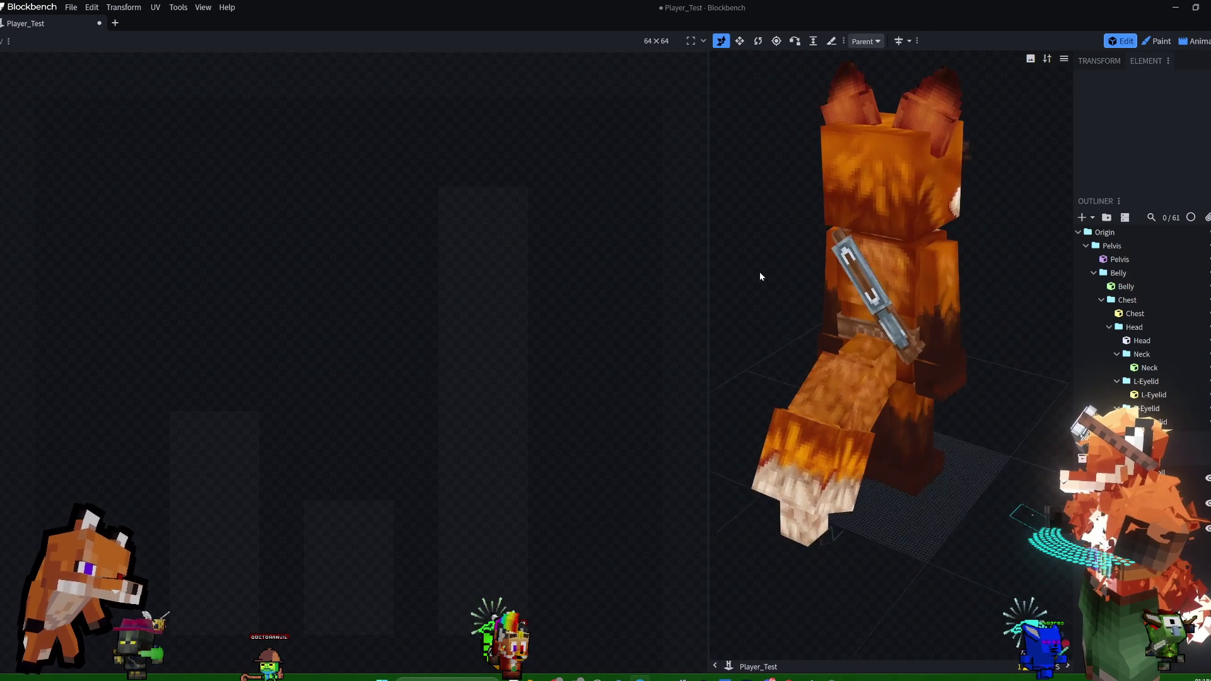
click(1173, 9)
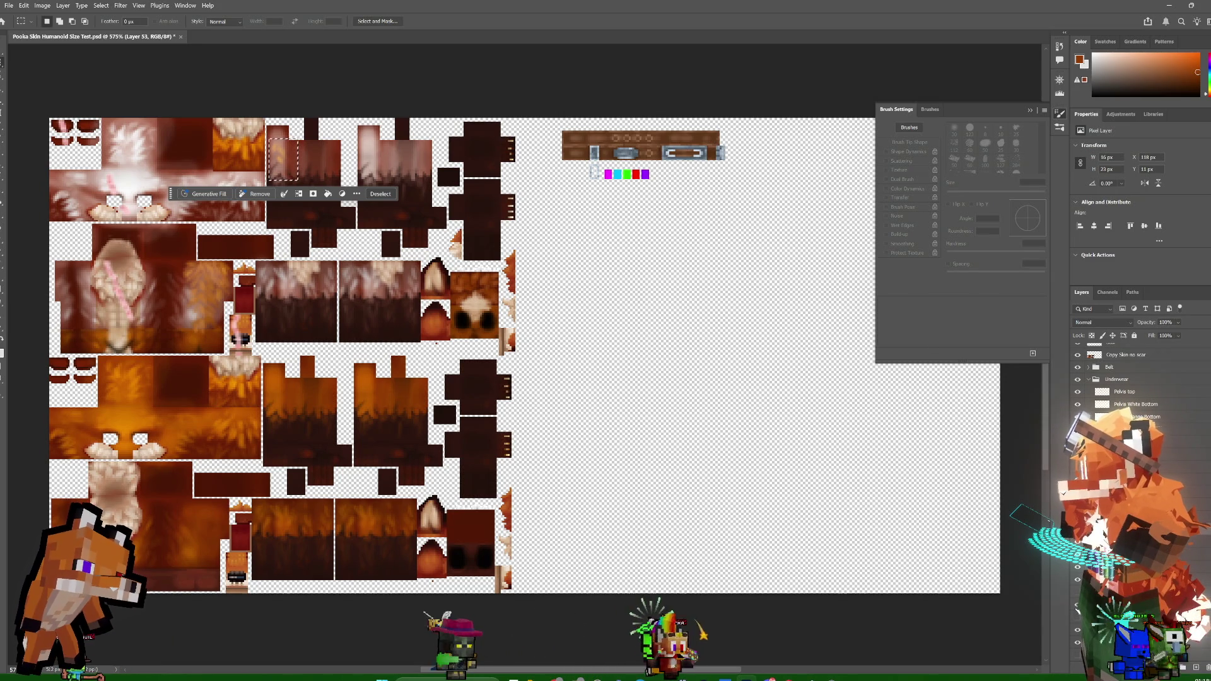
- Restore the orange head fur, clear the selection, and compare the Arm Dark Fur layer hidden and shown
key(ctrl+z)
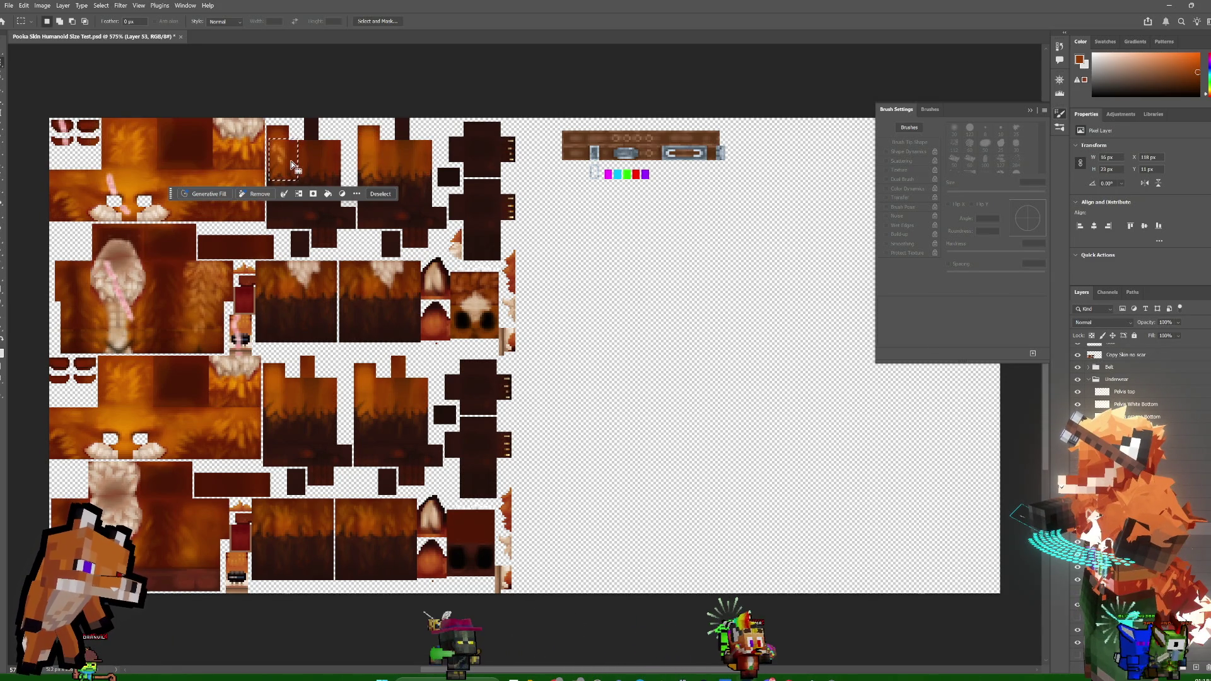
key(ctrl+d)
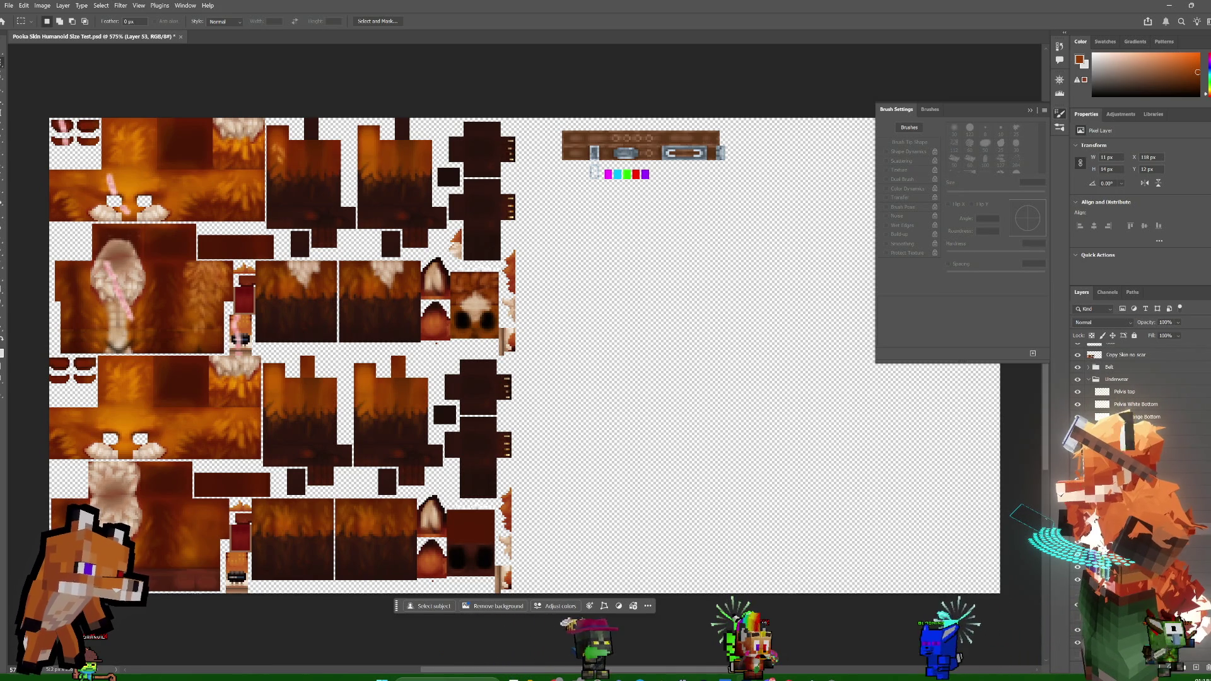
key(alt+bracketleft)
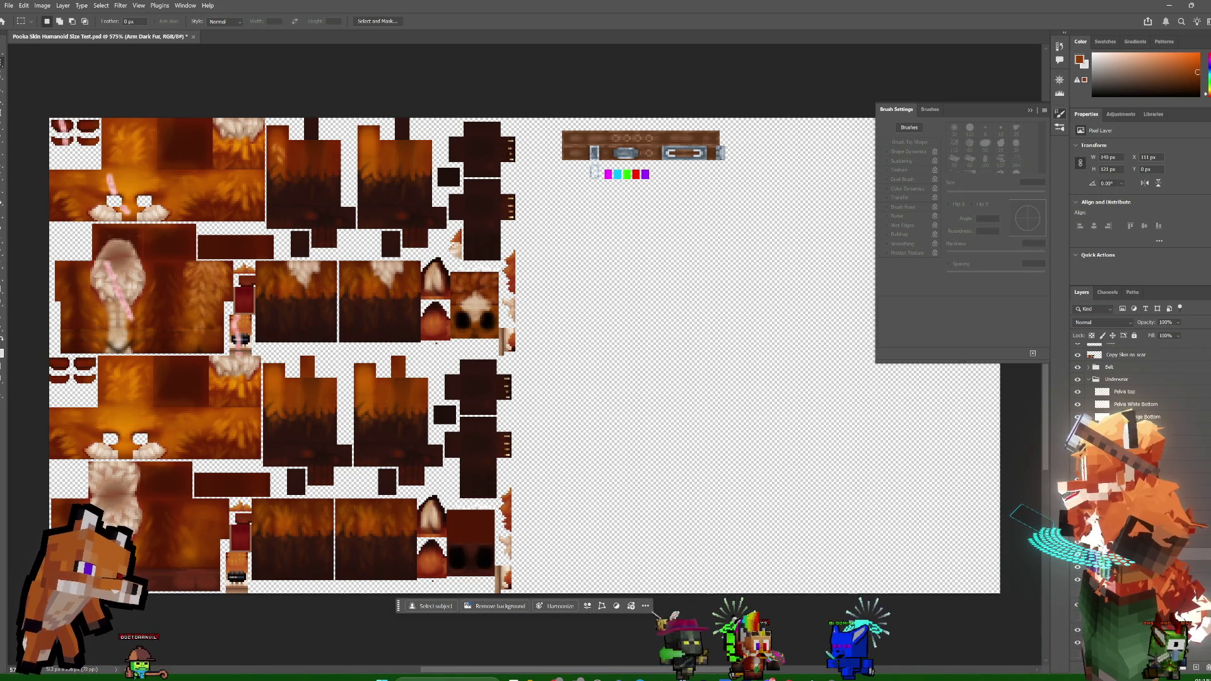
key(ctrl+comma)
key(ctrl+comma)
key(ctrl+comma)
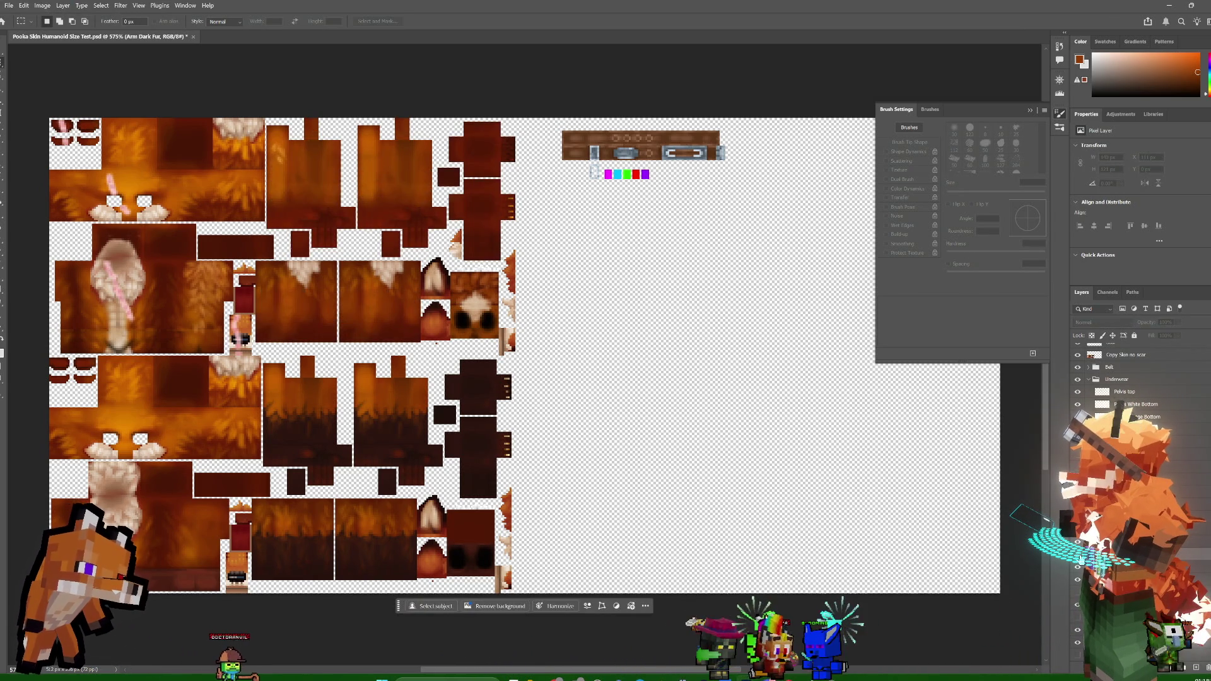
key(ctrl+comma)
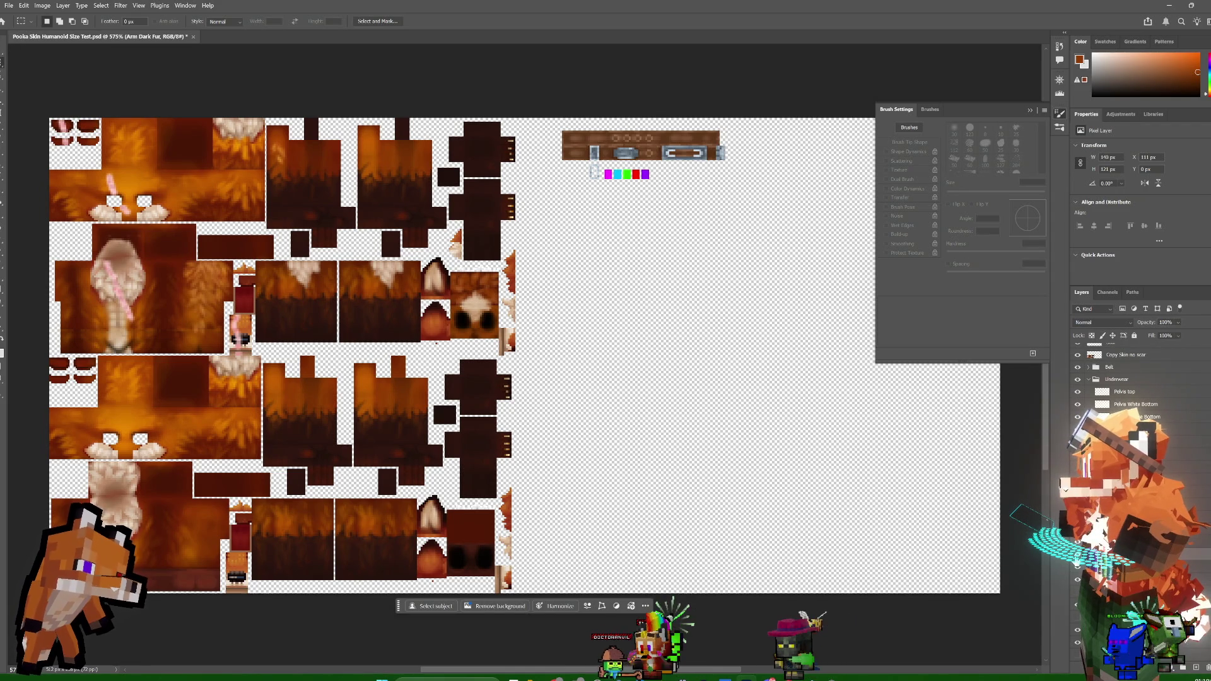
- Select the Hytale Skin layer and compare the pale fur shading layer on and off
click(1130, 643)
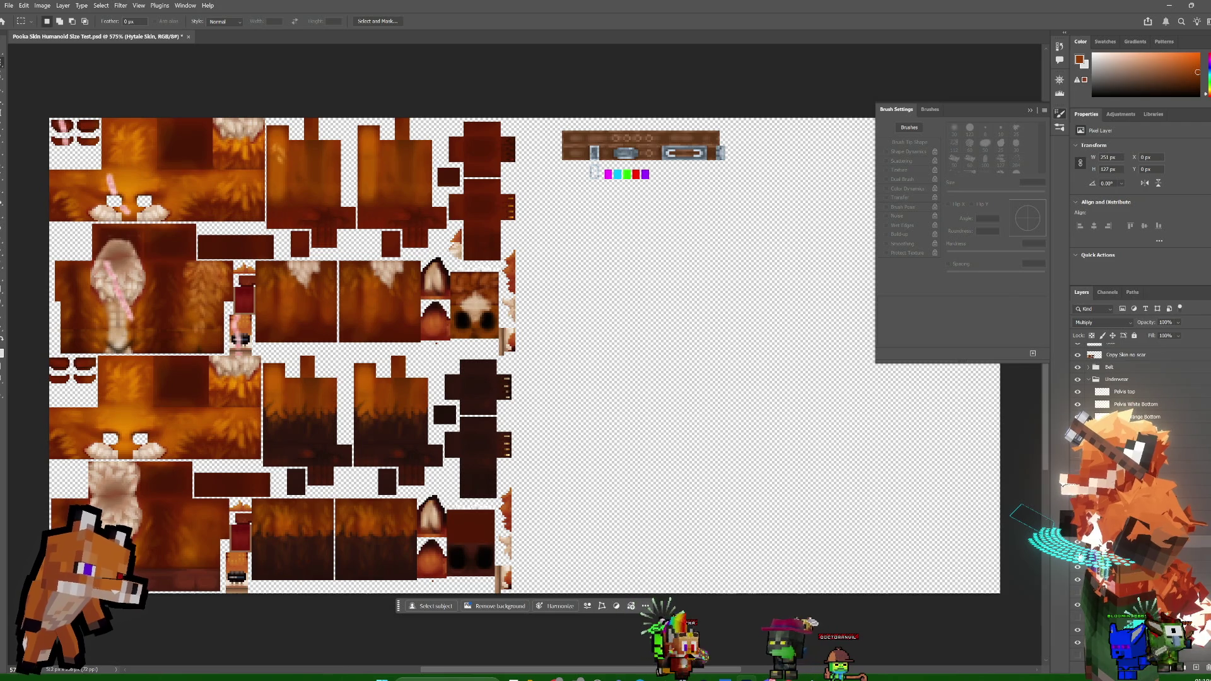
click(1079, 567)
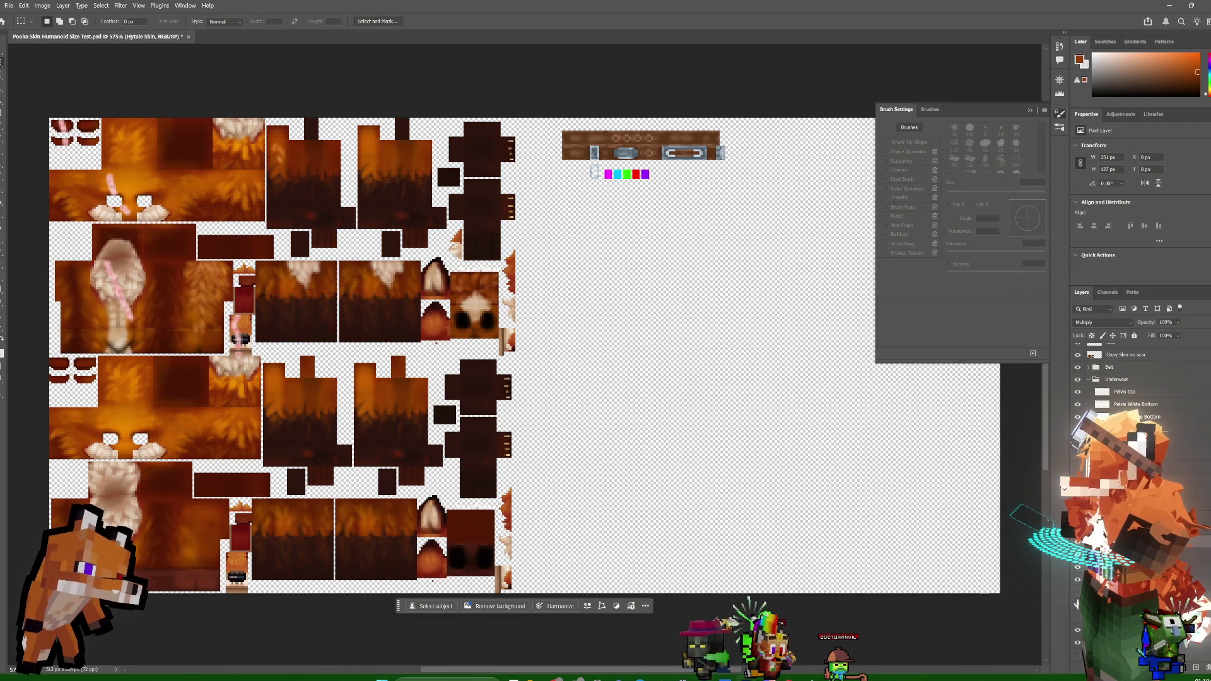
click(1078, 567)
click(1078, 567)
click(1078, 567)
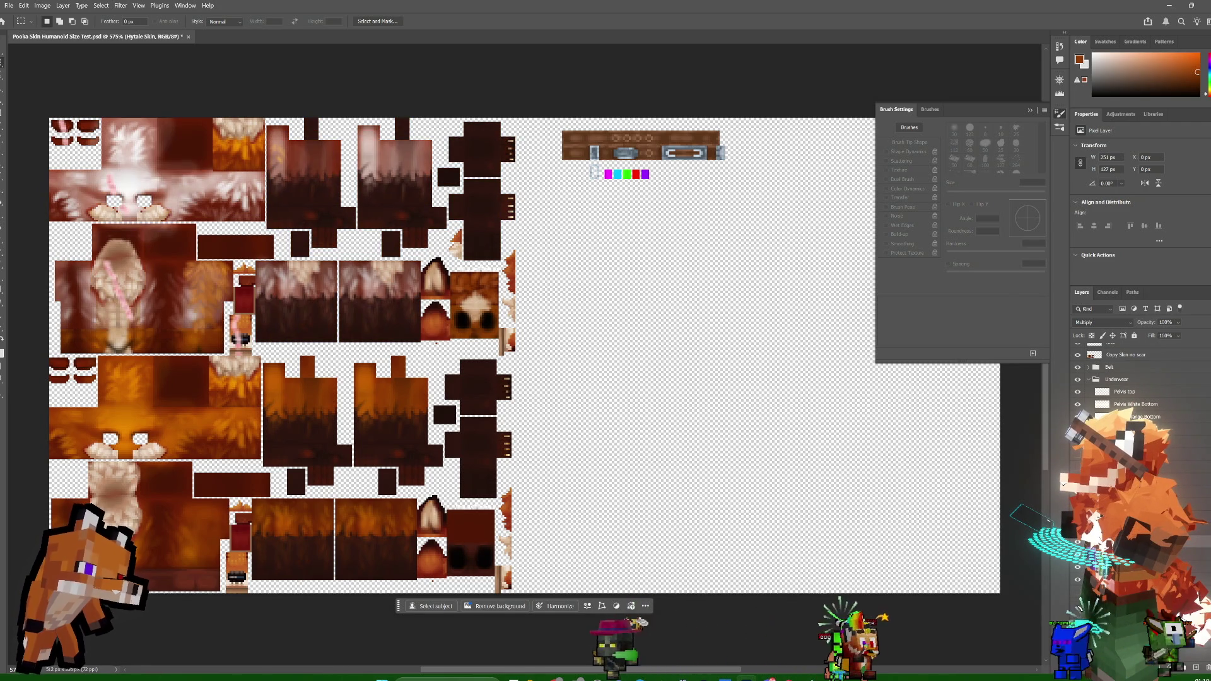
click(1078, 567)
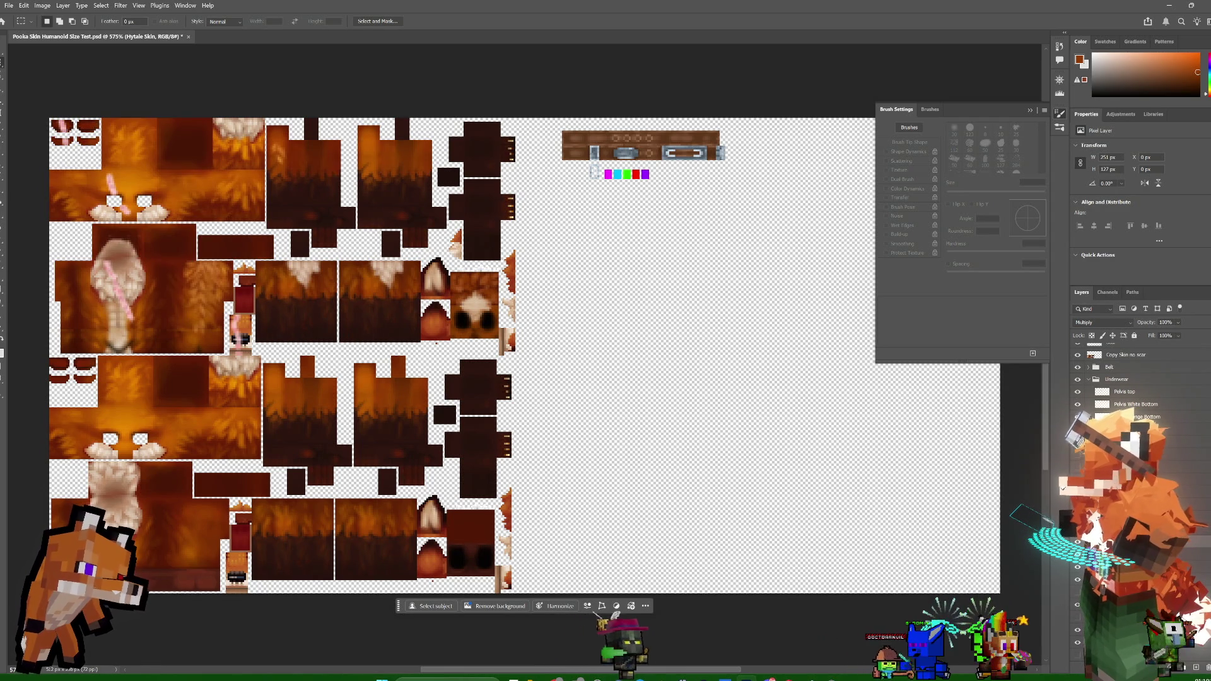
- Compare the flat orange base layer shown and hidden, leaving the orange layers hidden
click(1078, 579)
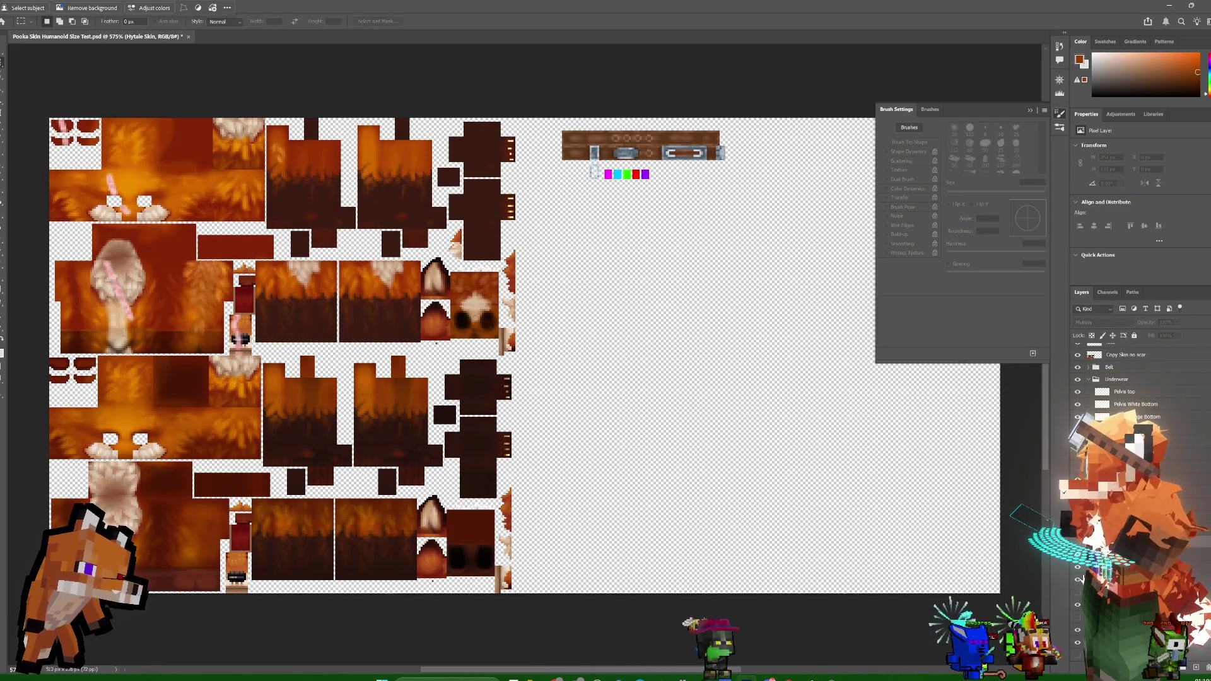
click(1079, 579)
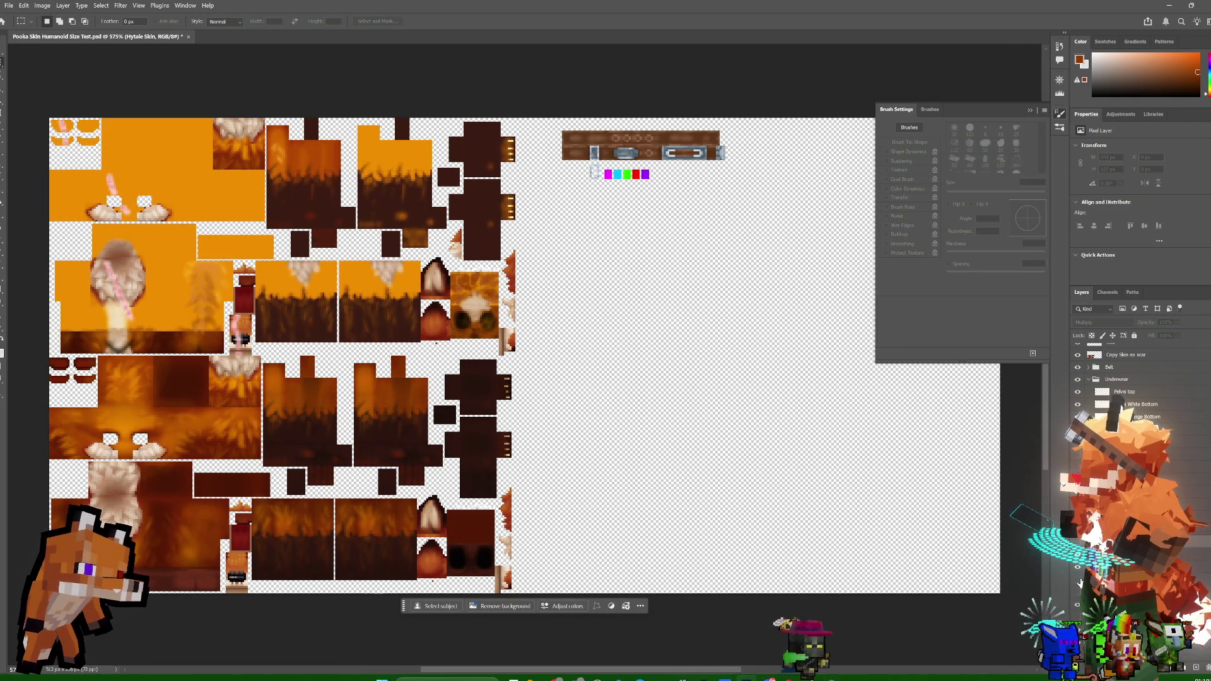
click(1078, 581)
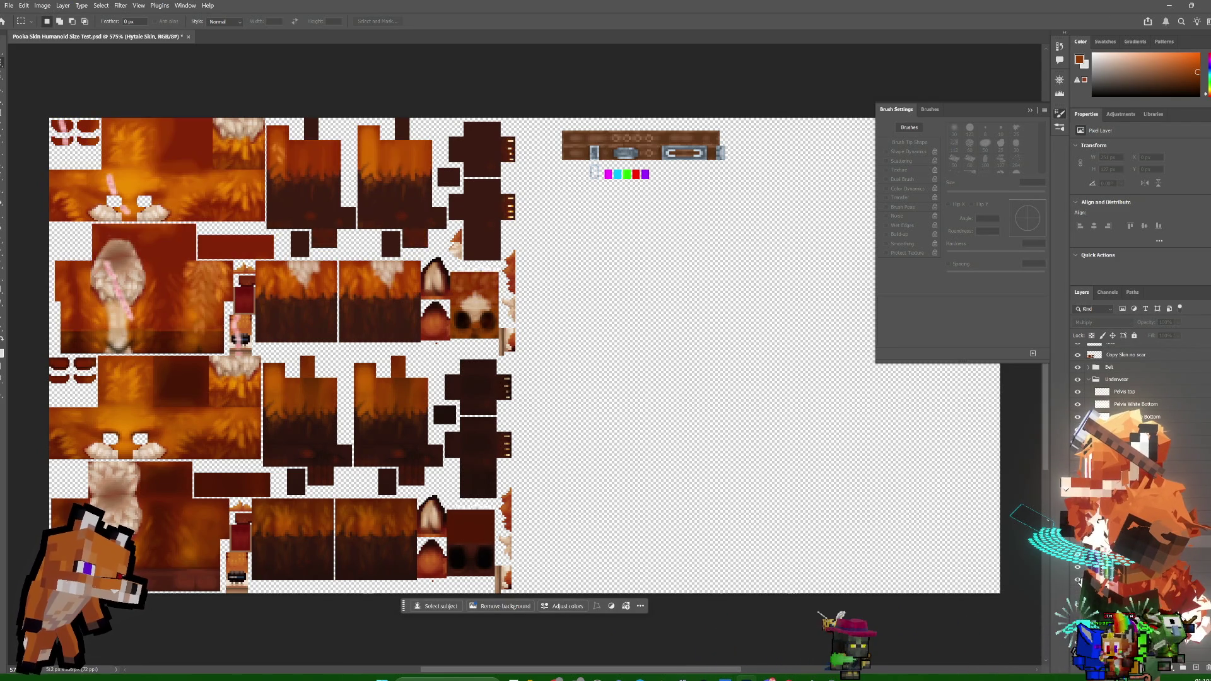
click(1078, 580)
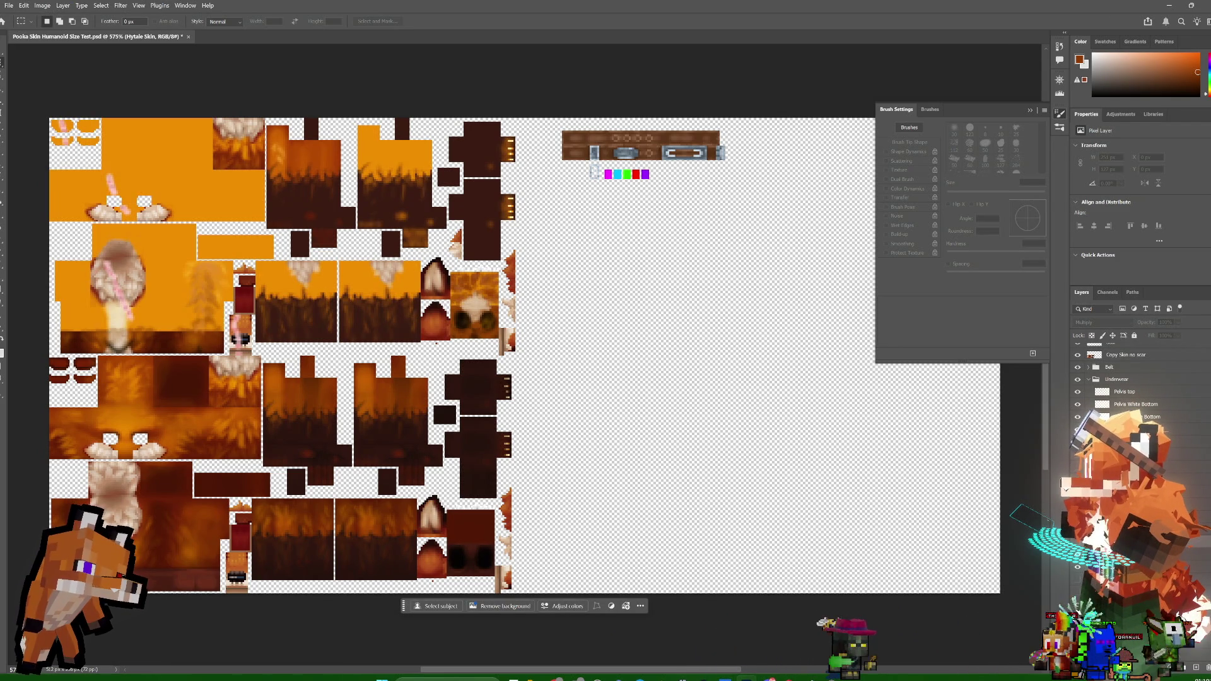
click(1078, 568)
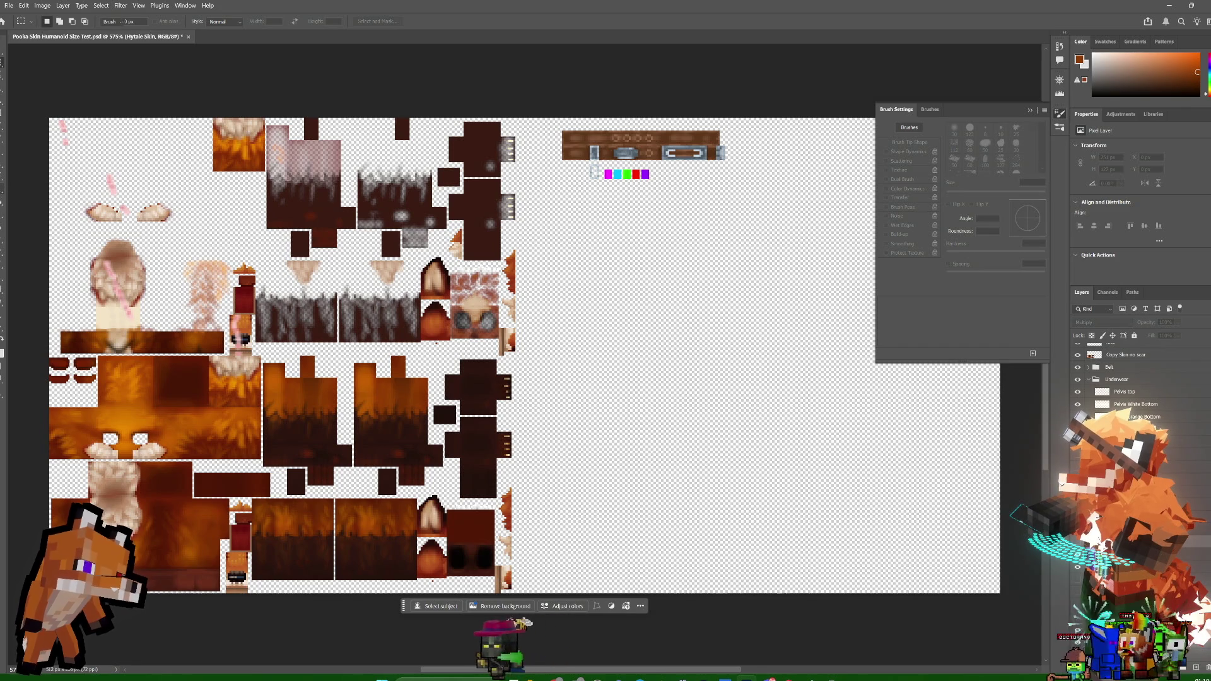
- With the Eraser active, compare the white overlay, pale fur and torso shading layers shown and hidden
key(e)
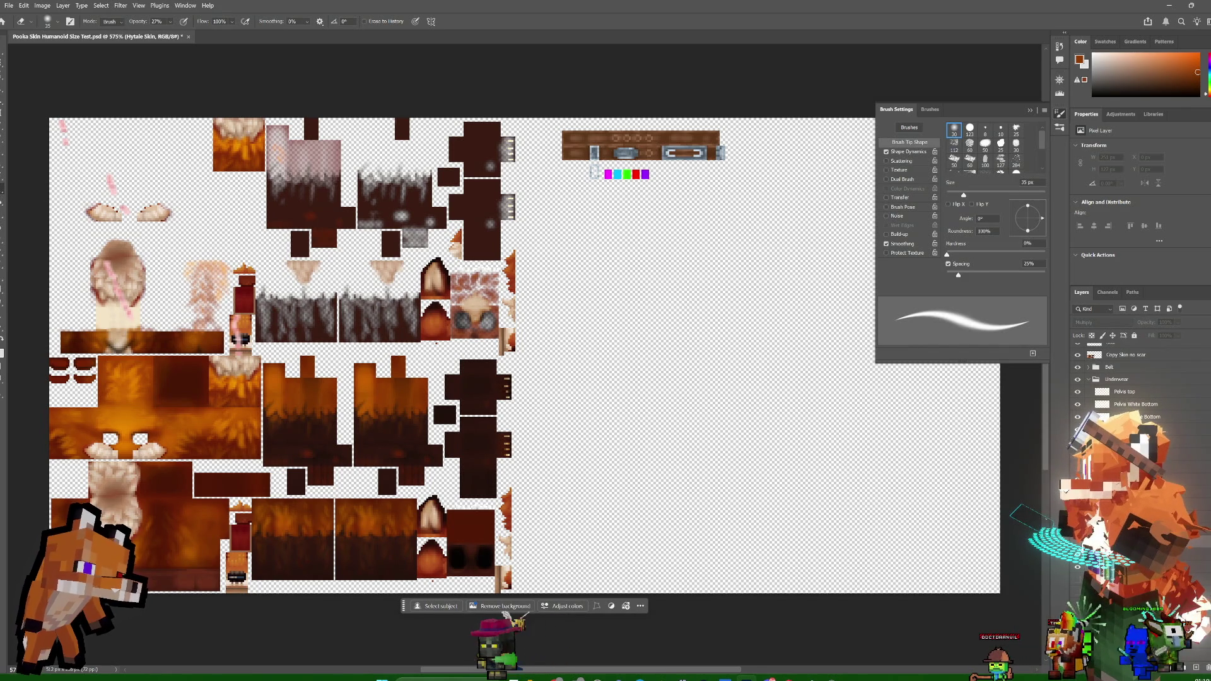
click(1076, 579)
click(1076, 584)
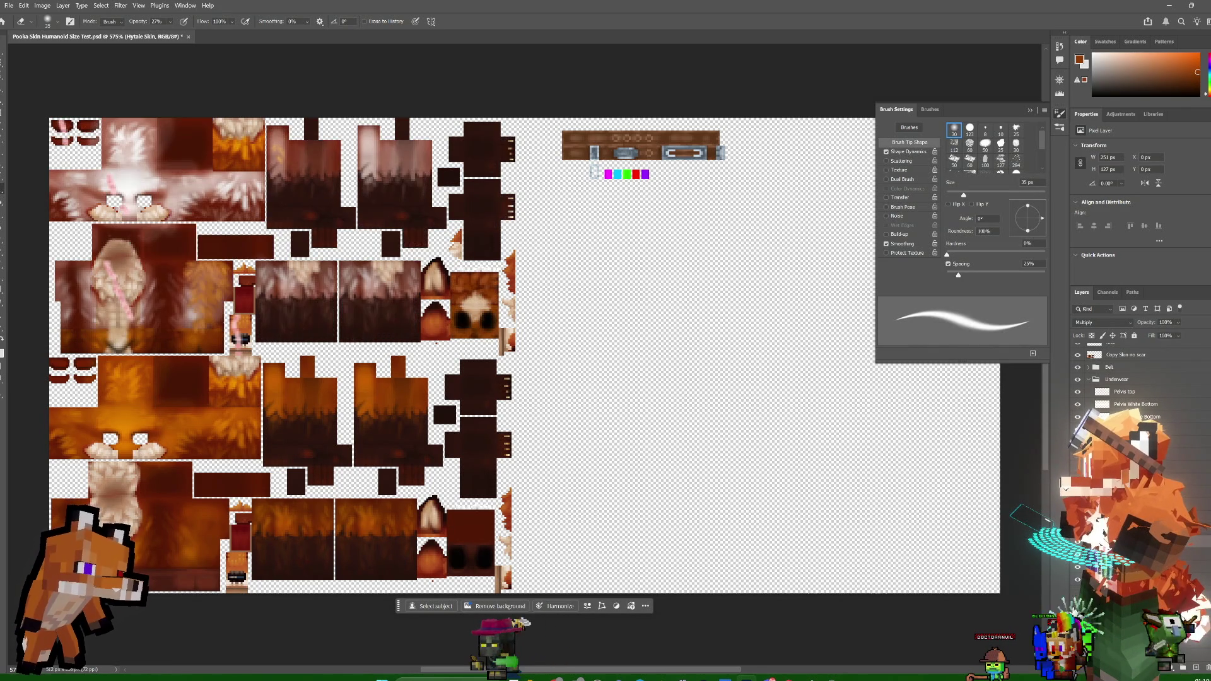
click(1077, 567)
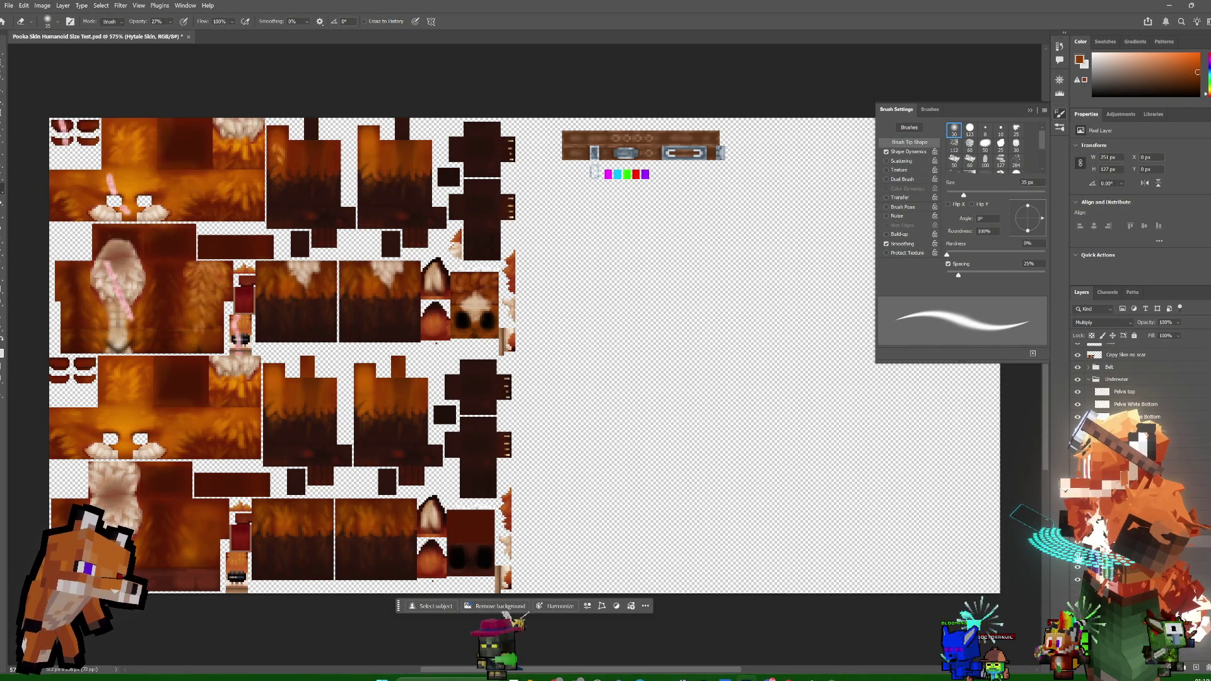
click(1078, 555)
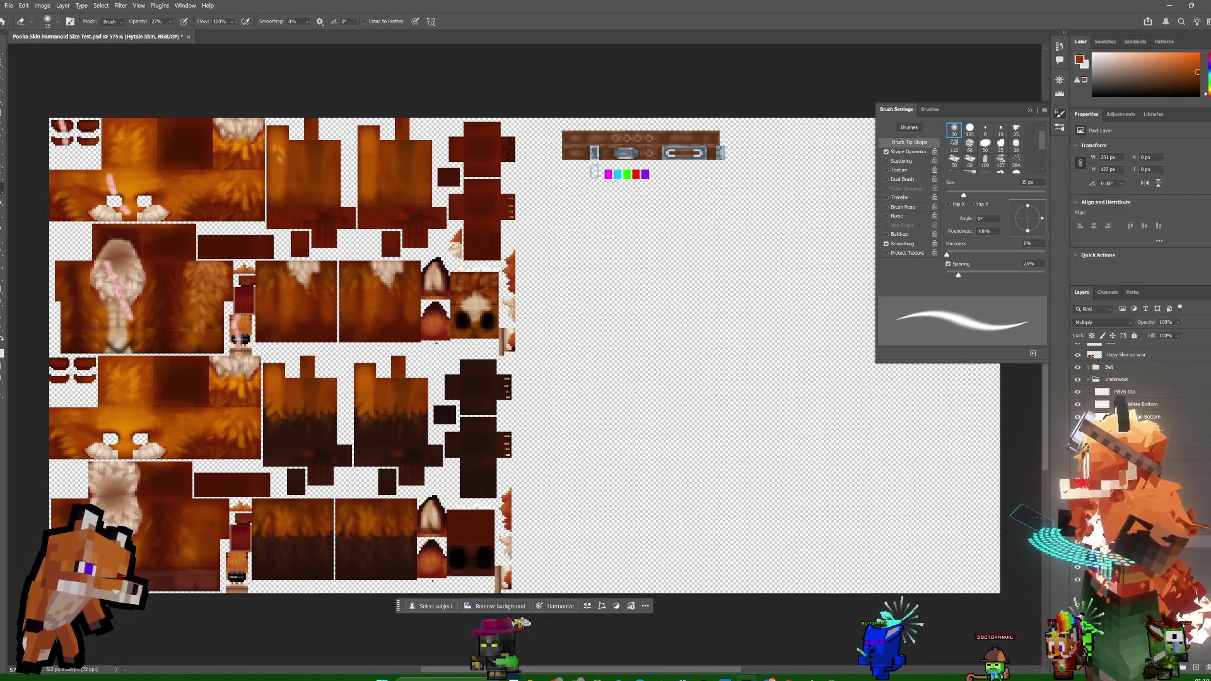
click(1078, 555)
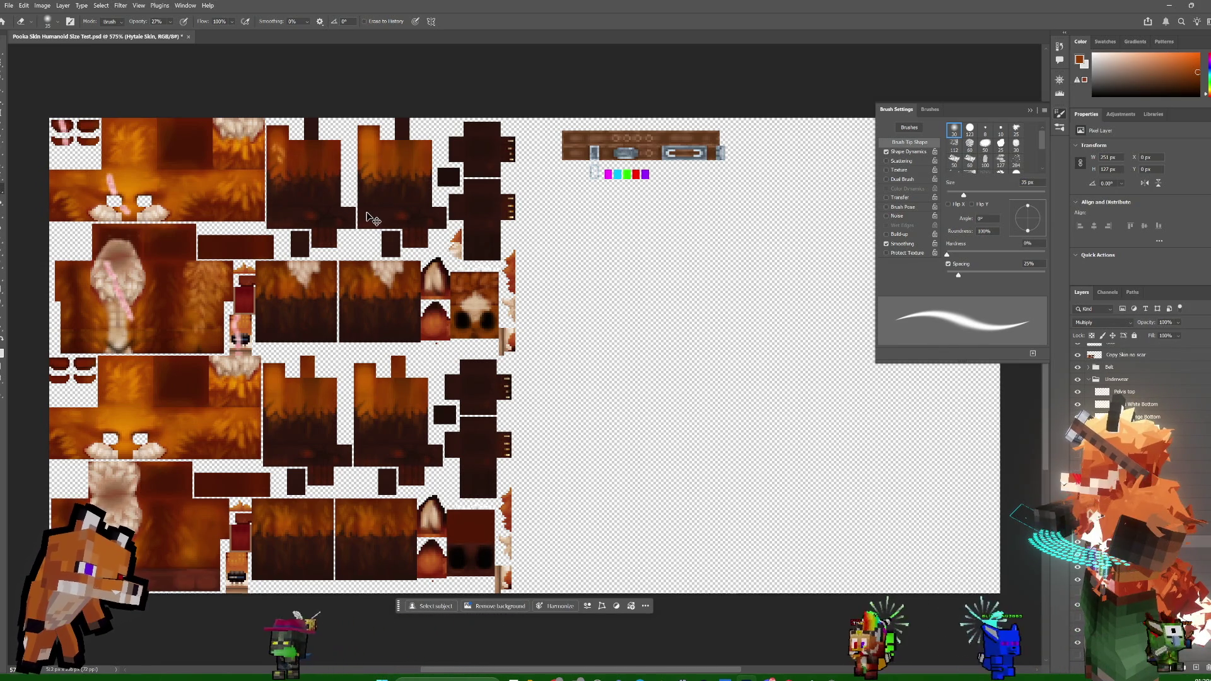
text(Pelvis)
key(ctrl+z)
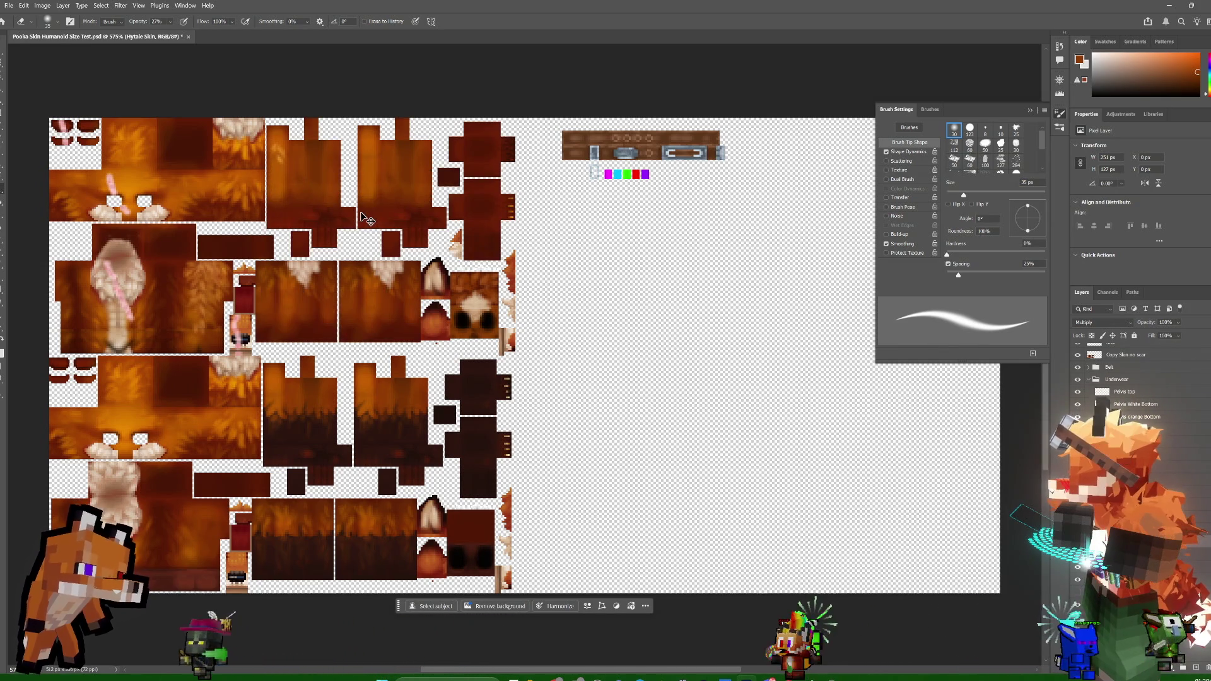
key(ctrl+shift+z)
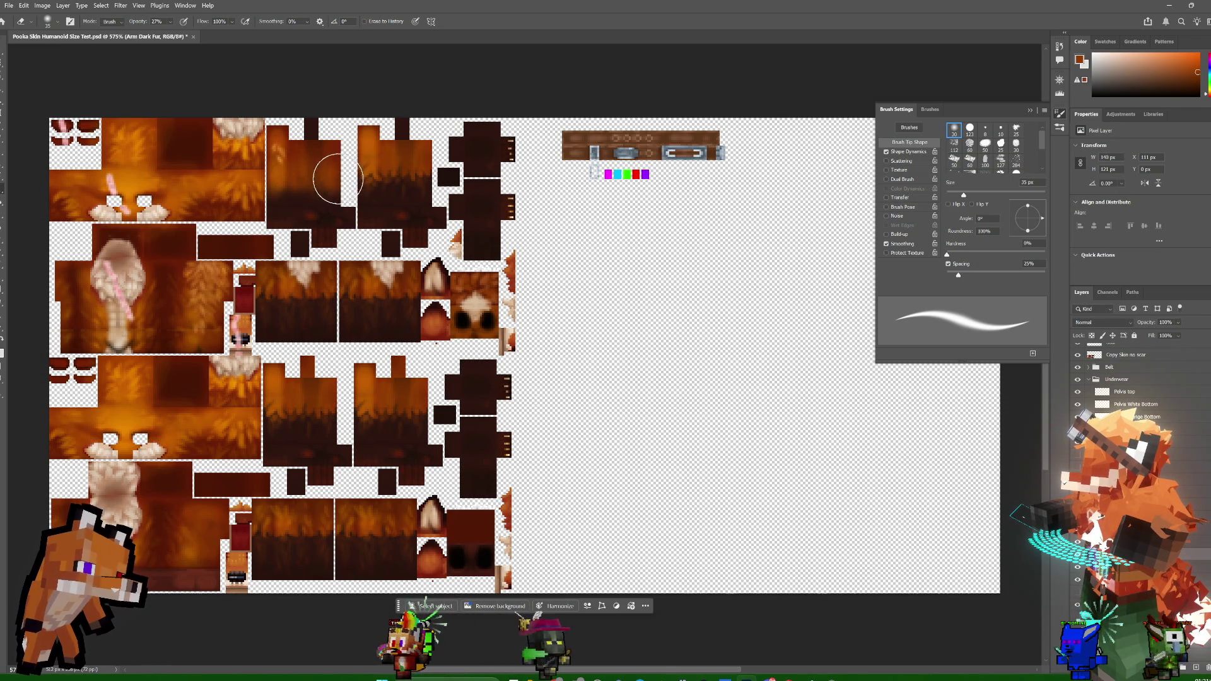
- Shrink the brush to 9 px at 70% opacity, then switch to the Blockbench preview
key(bracketleft)
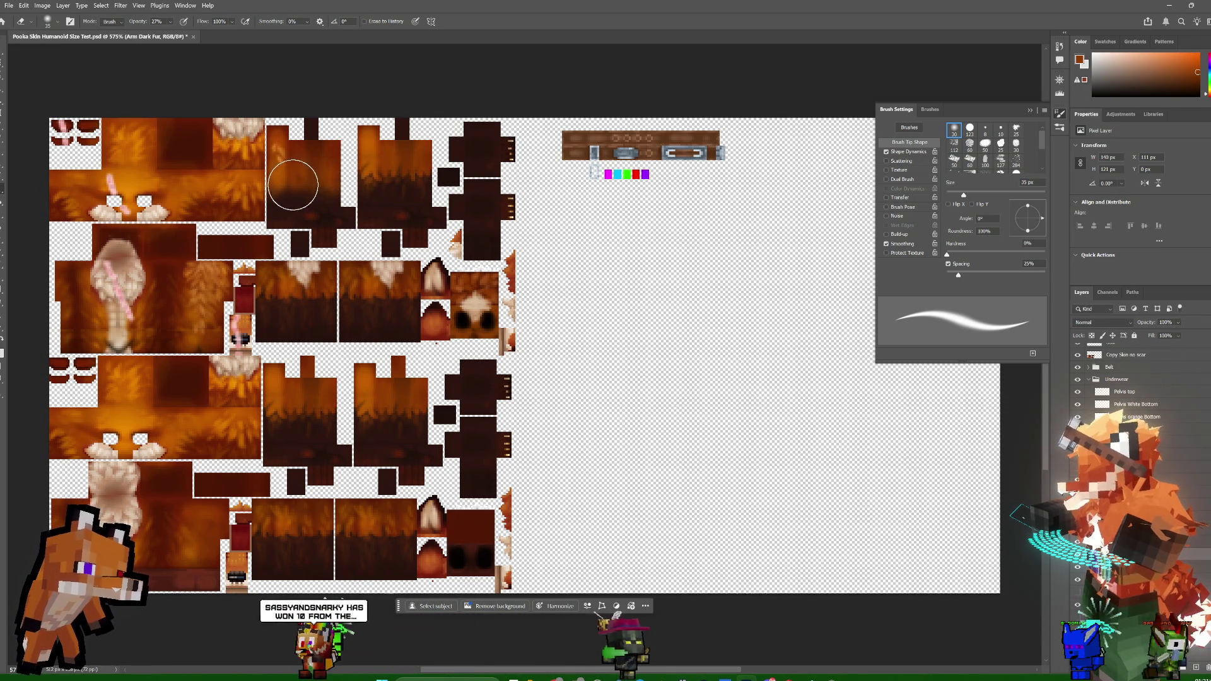
key(bracketleft)
key(bracketleft)
key(bracketleft)
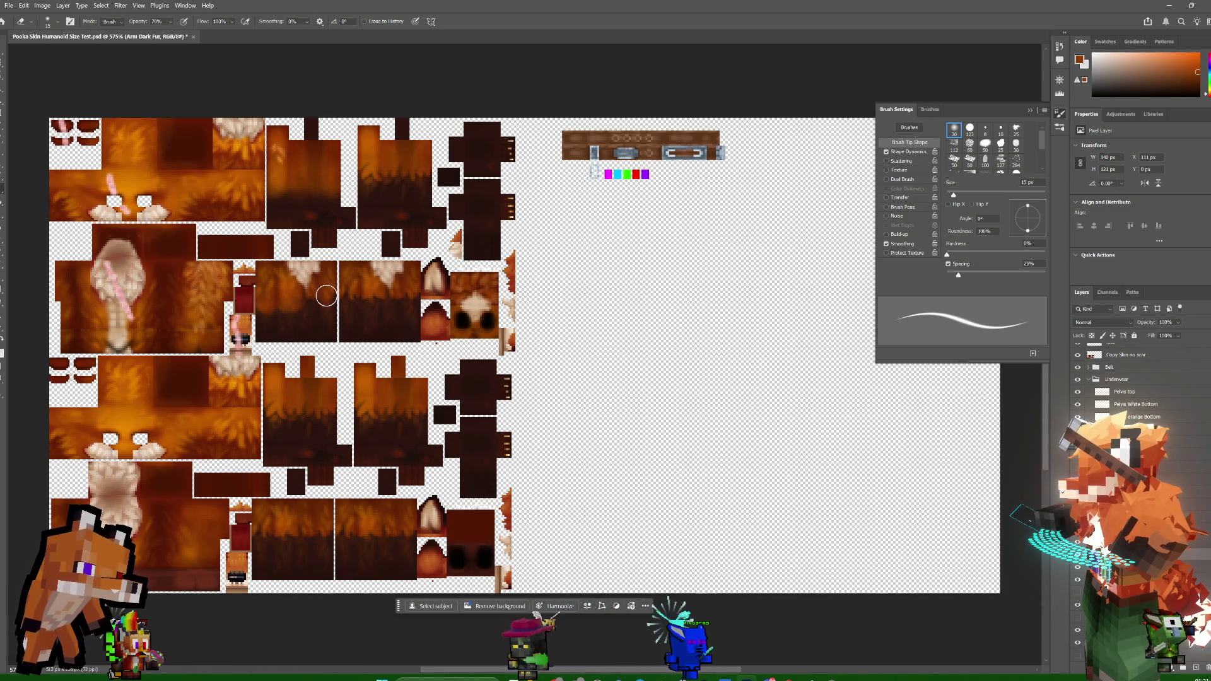
key(bracketleft)
key(bracketleft)
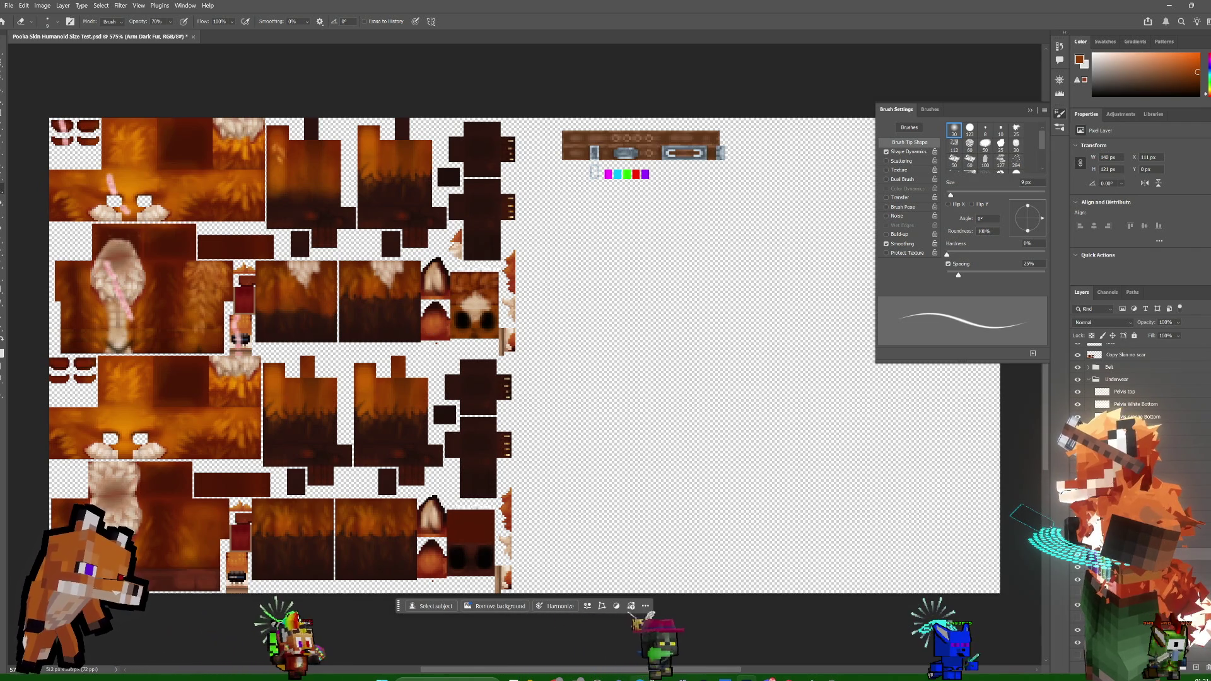
key(alt+Tab)
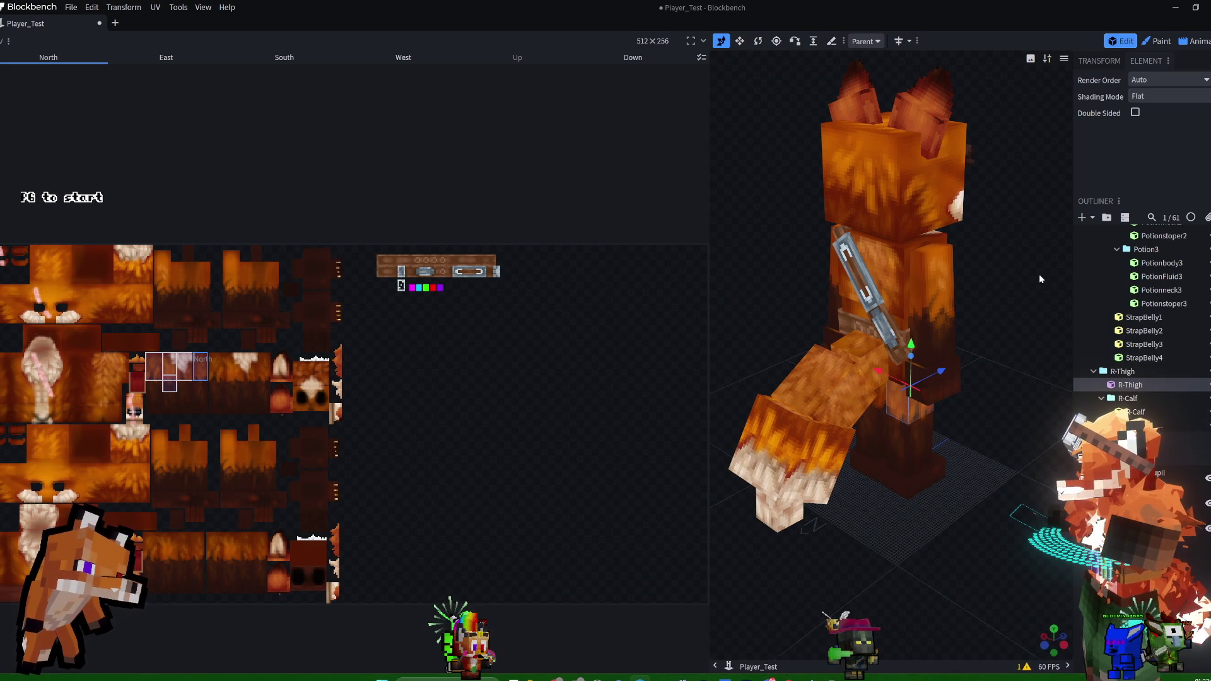
- From a front view, select the L-Thigh, L-Arm, R-Arm and L-Forearm cubes to check their UV areas
drag(1040, 278, 817, 214)
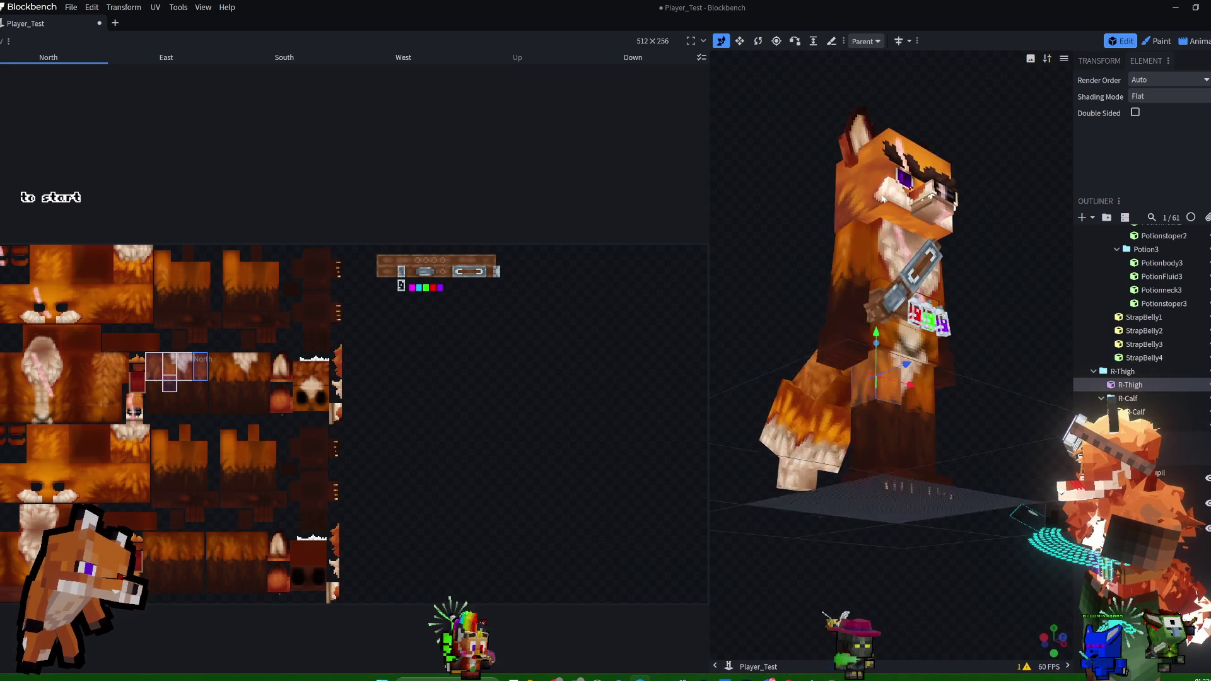
click(923, 410)
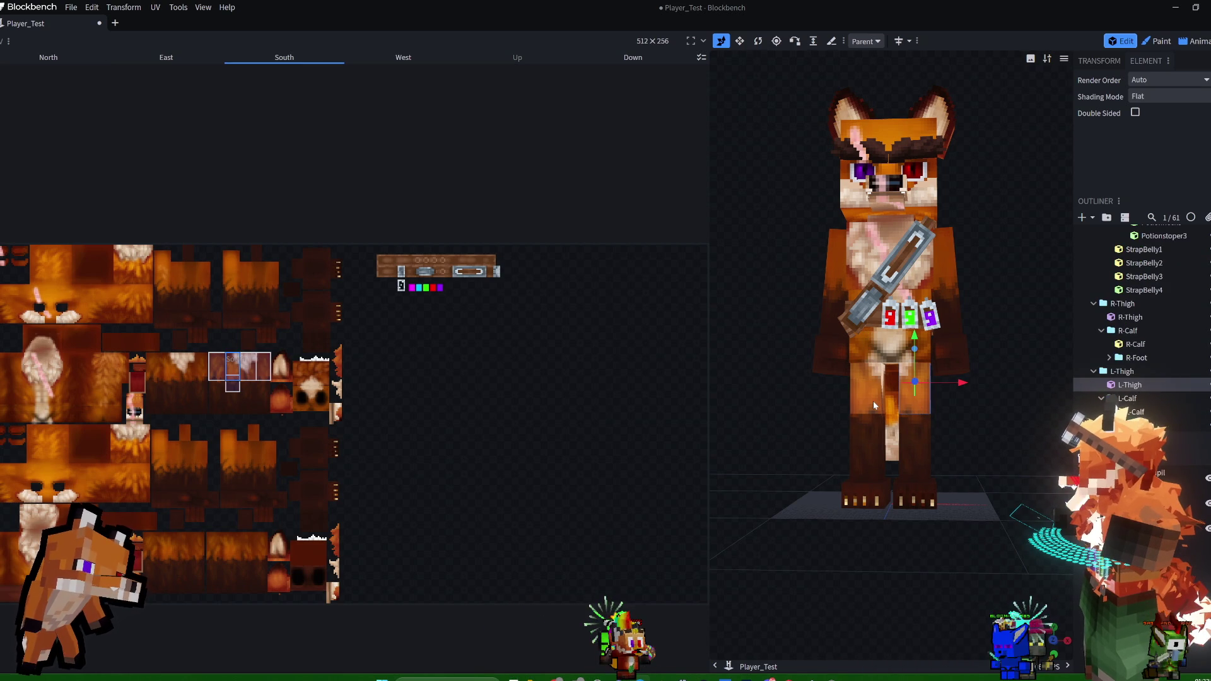
click(952, 274)
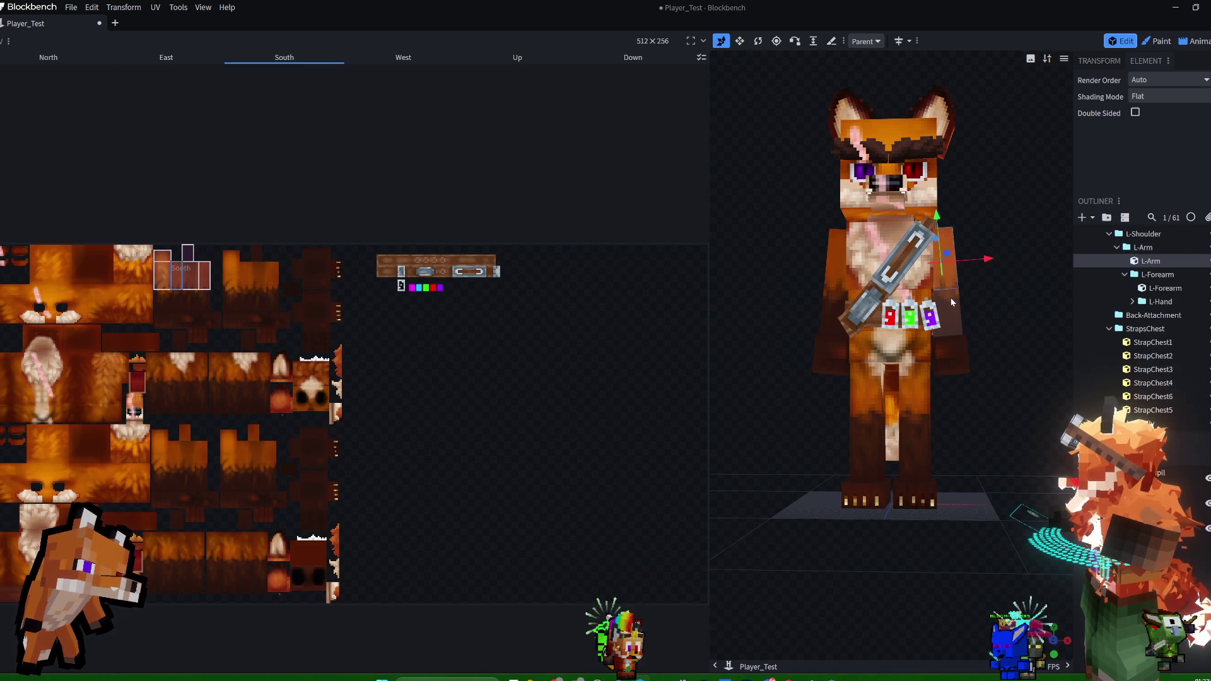
click(850, 276)
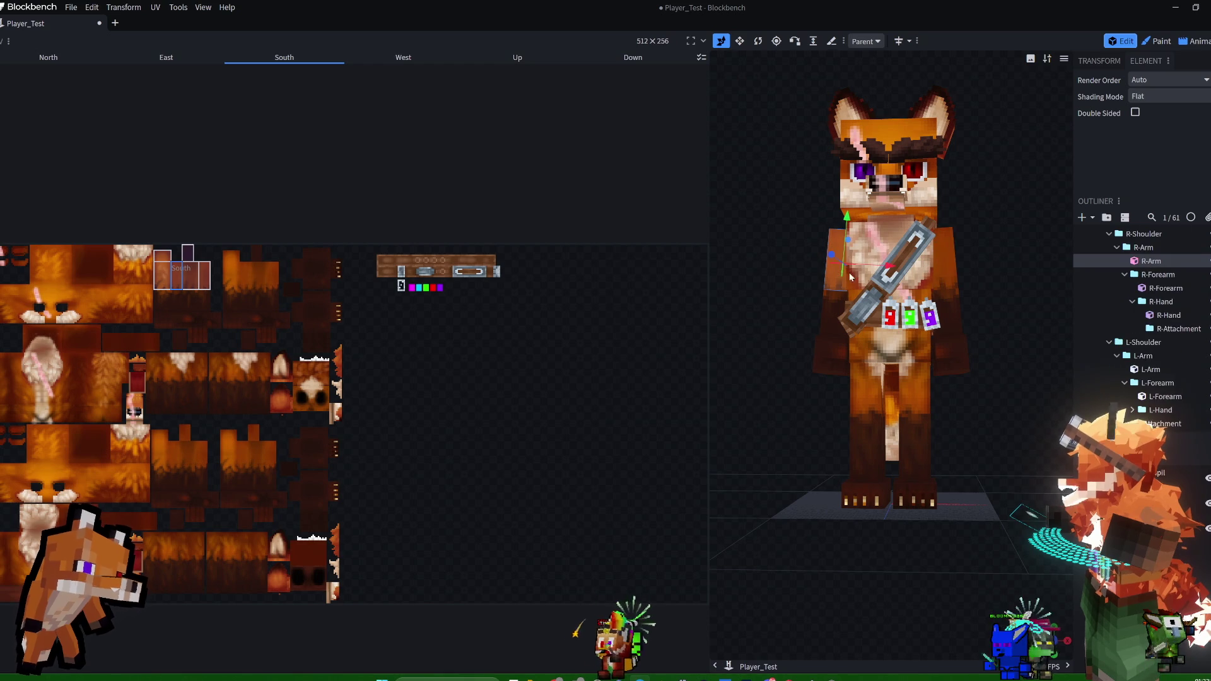
click(949, 273)
click(946, 312)
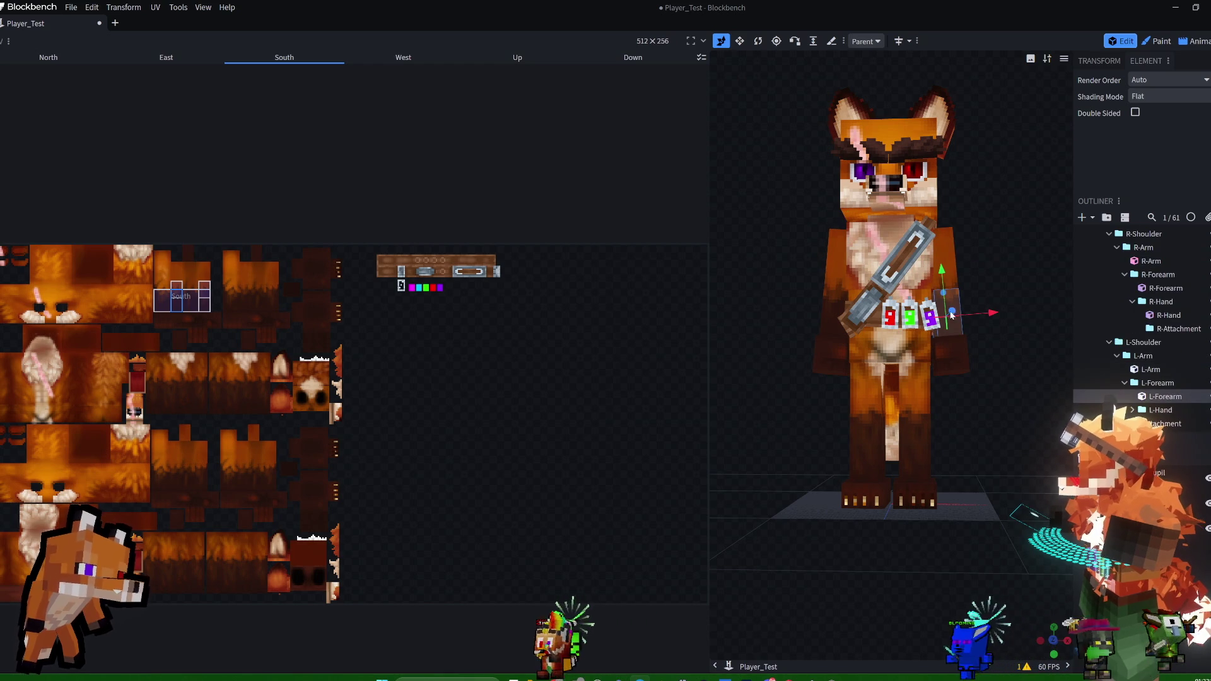
- Check the R-Forearm, L-Forearm, R-Hand and L-Hand cubes, view at an angle, and return to Photoshop
click(843, 321)
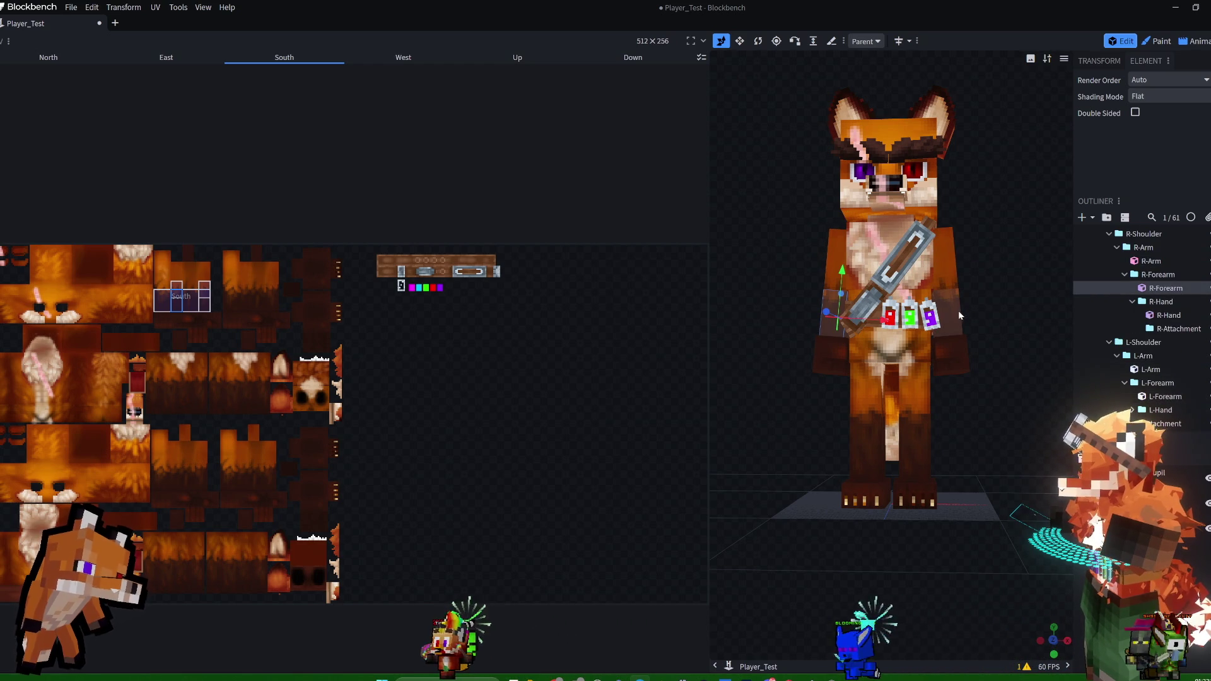
click(957, 313)
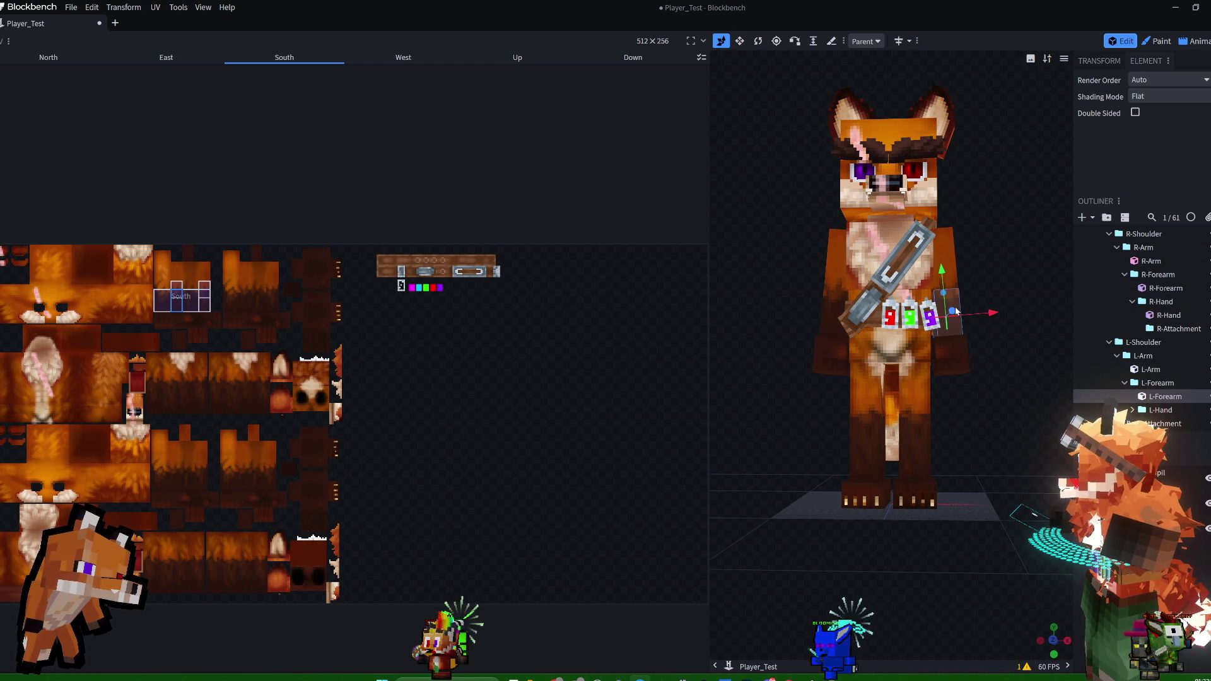
click(819, 344)
click(952, 364)
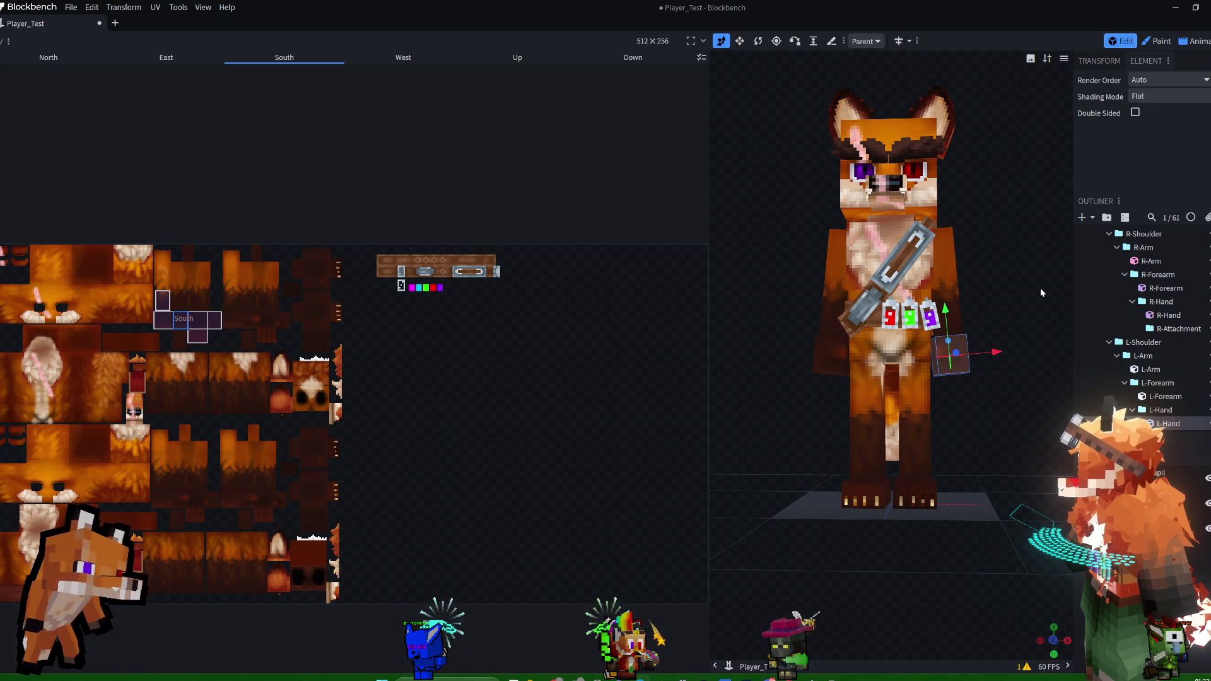
mouse_move(1040, 288)
mouse_down()
mouse_move(1003, 291)
mouse_move(1039, 288)
mouse_up()
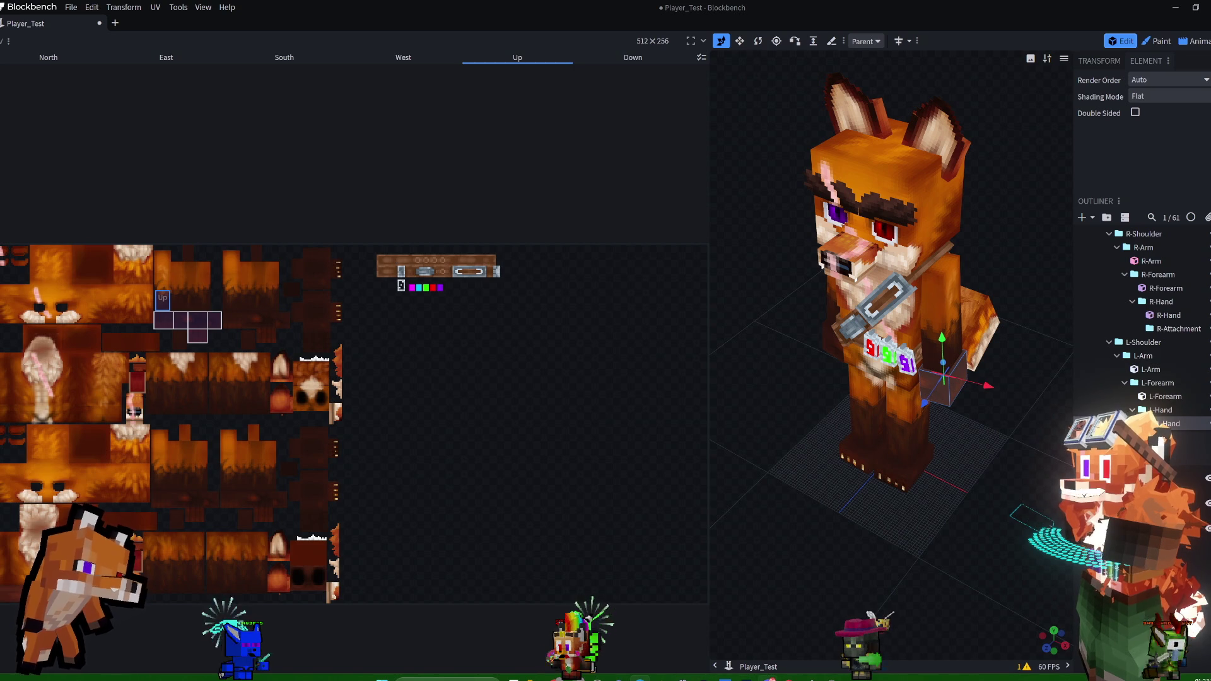
click(708, 674)
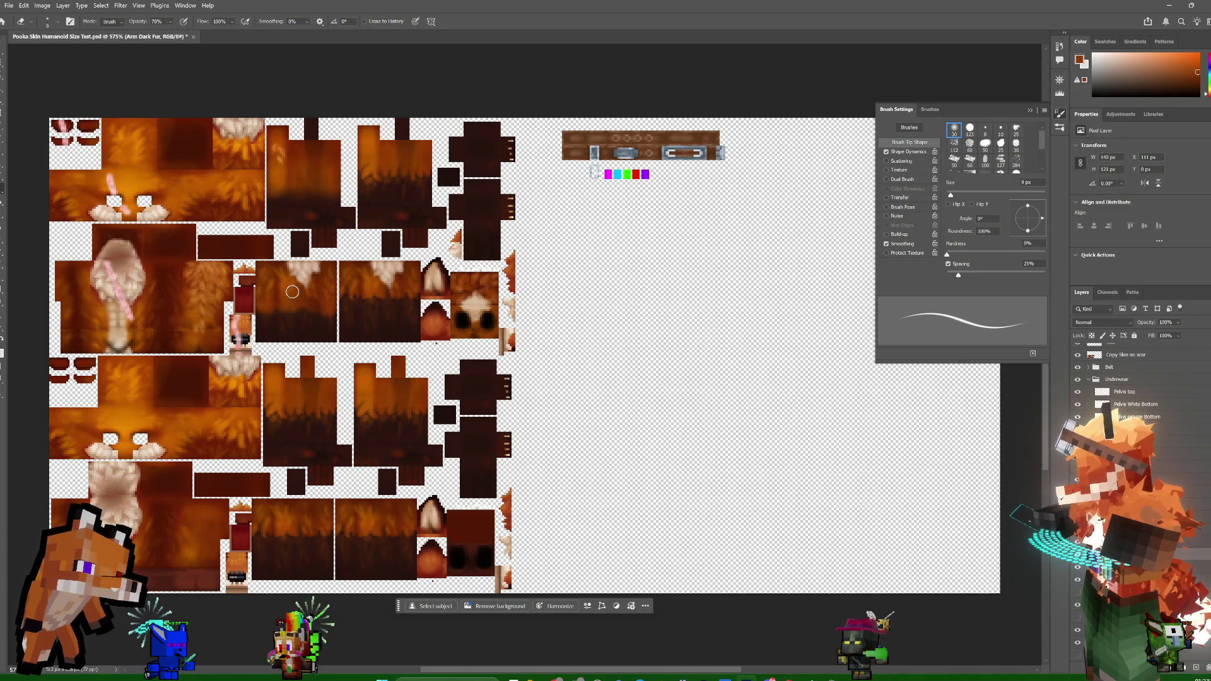
- Shrink the soft eraser brush to 5 px for thinning the dark arm fur
key(bracketleft)
key(bracketleft)
key(bracketleft)
key(bracketleft)
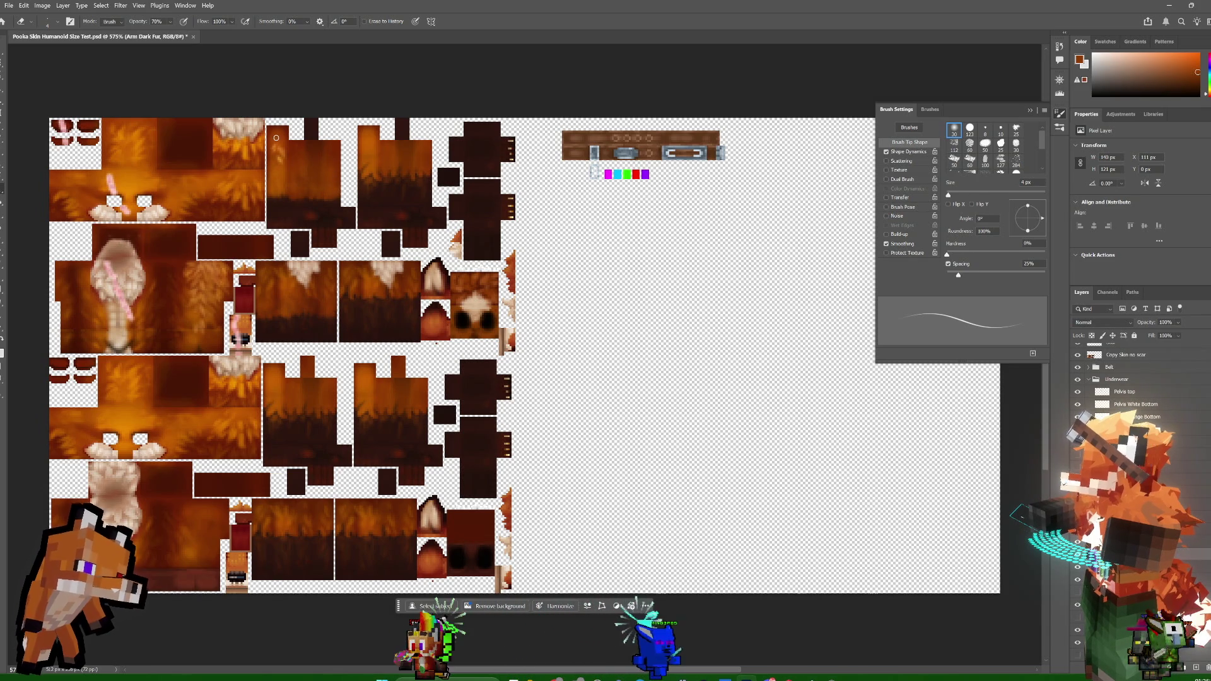
- Sample the dark fur brown, then set the brush colour to a lighter brown 5F3930 (R 95, G 57, B 48)
key(i)
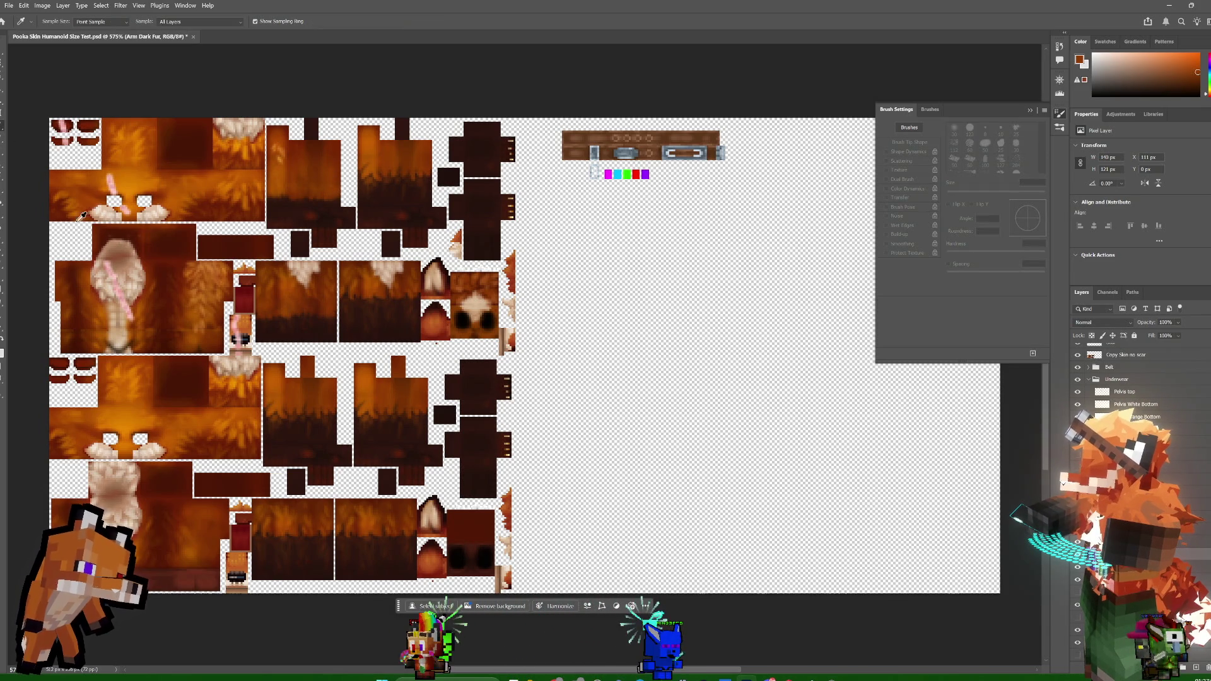
click(301, 204)
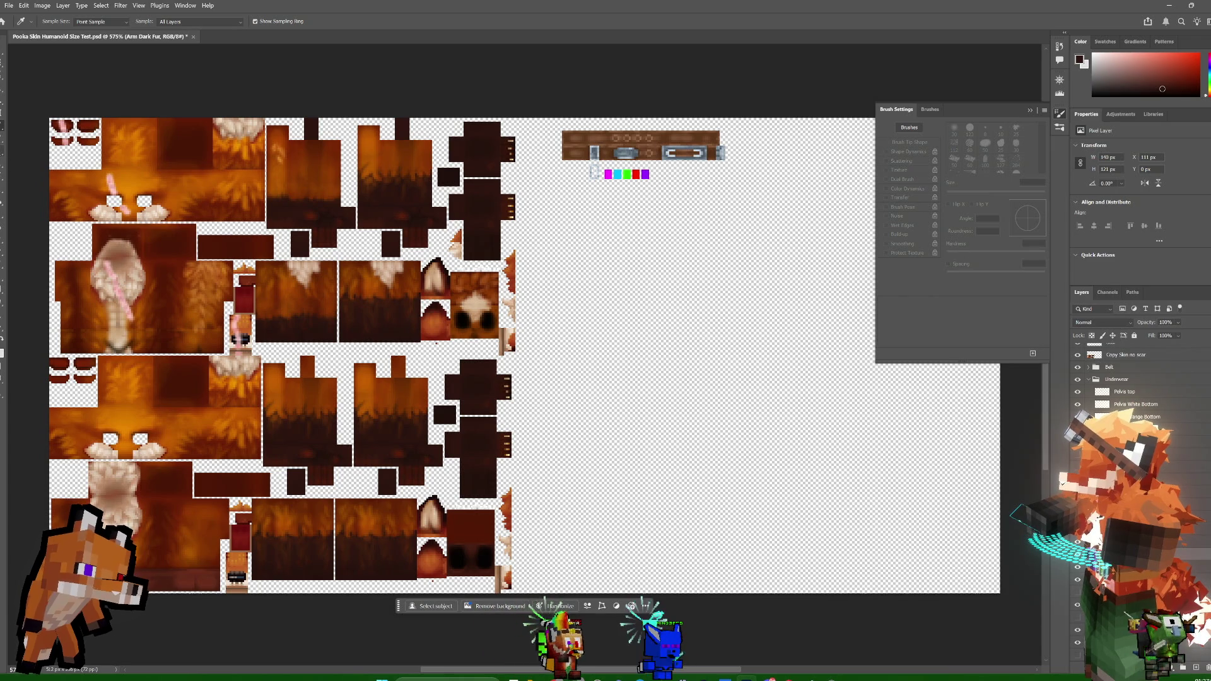
key(b)
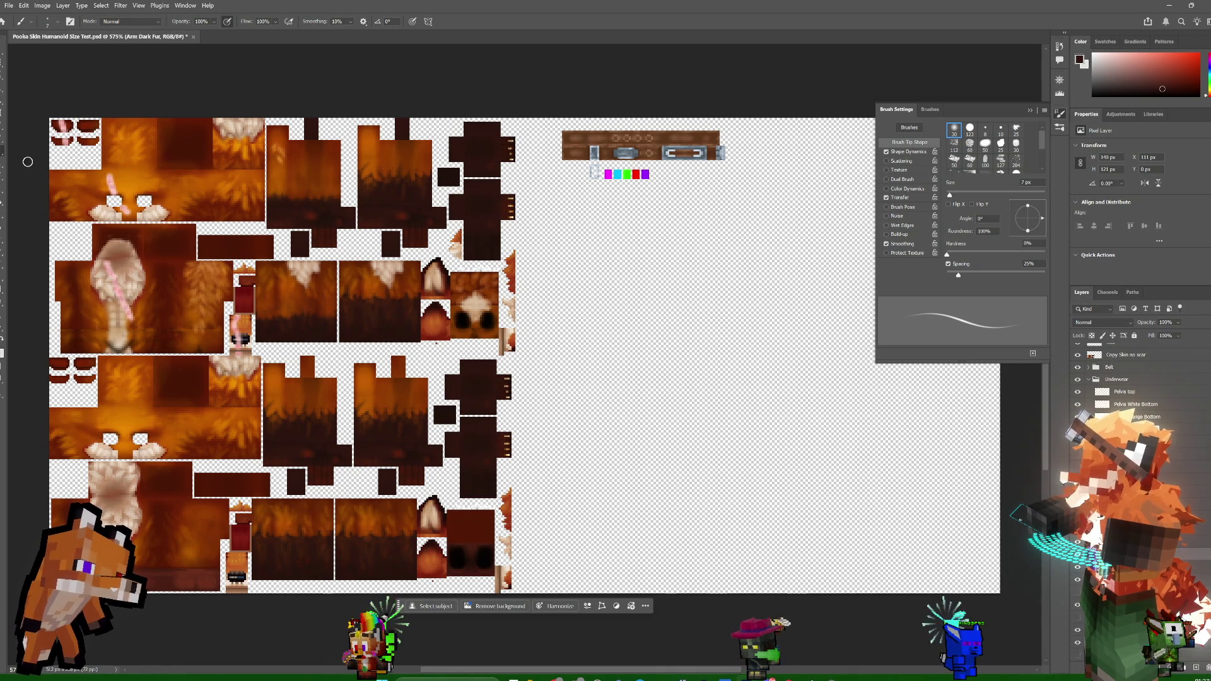
click(1079, 60)
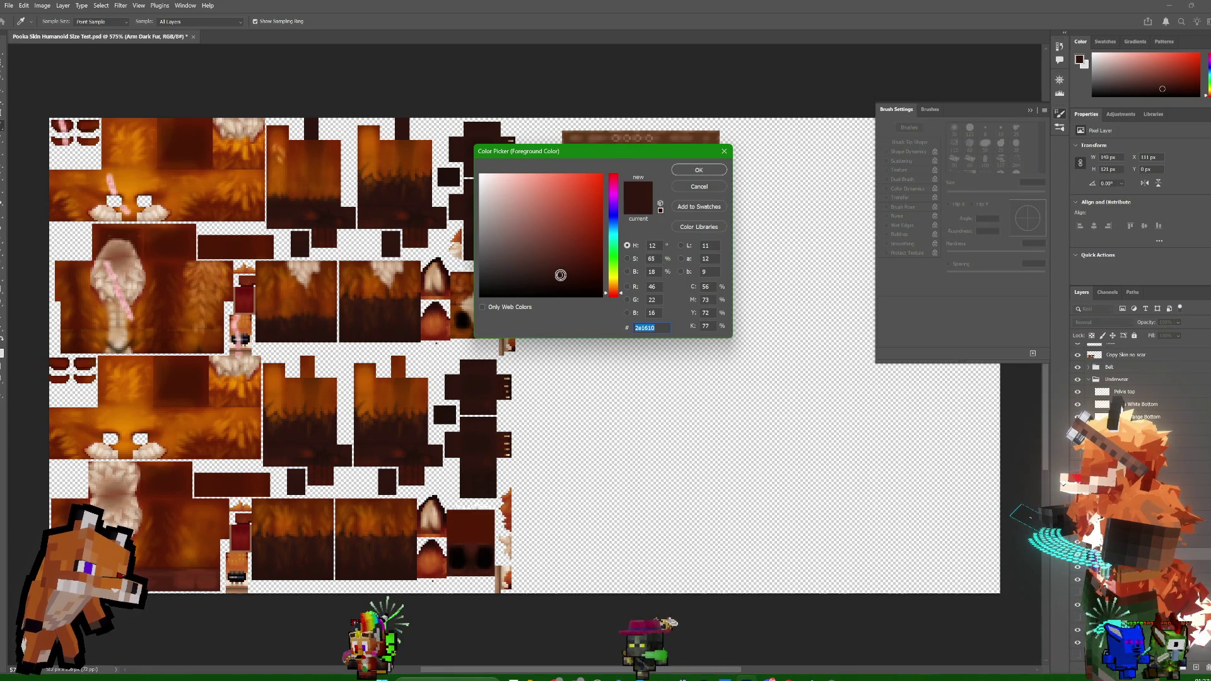
click(553, 265)
drag(555, 267, 540, 251)
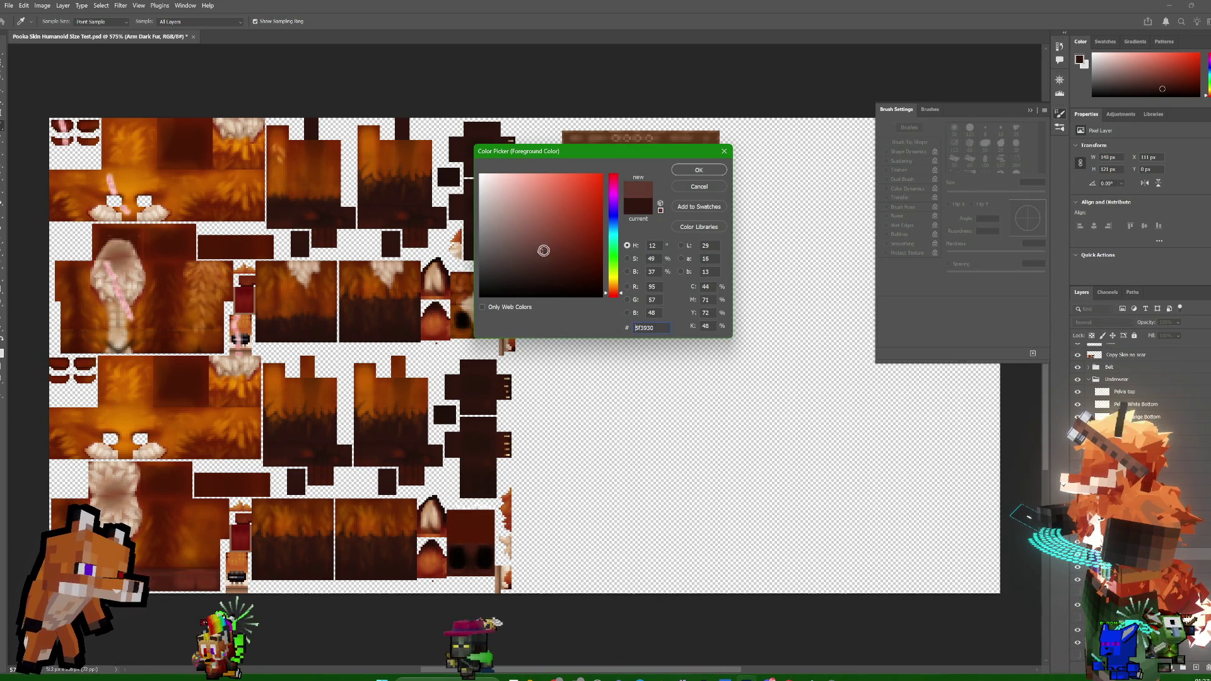
click(694, 171)
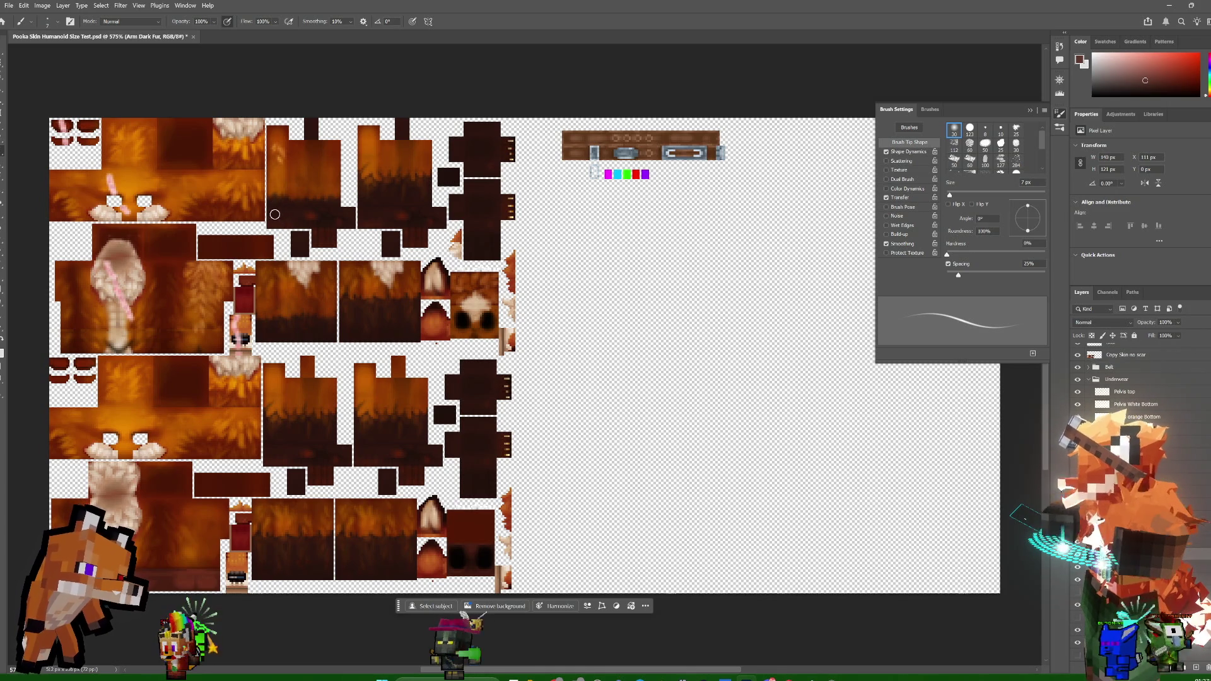
- Shrink the brush from 7 px to 4 px, briefly switching to the Eyedropper and back
key(bracketleft)
key(bracketleft)
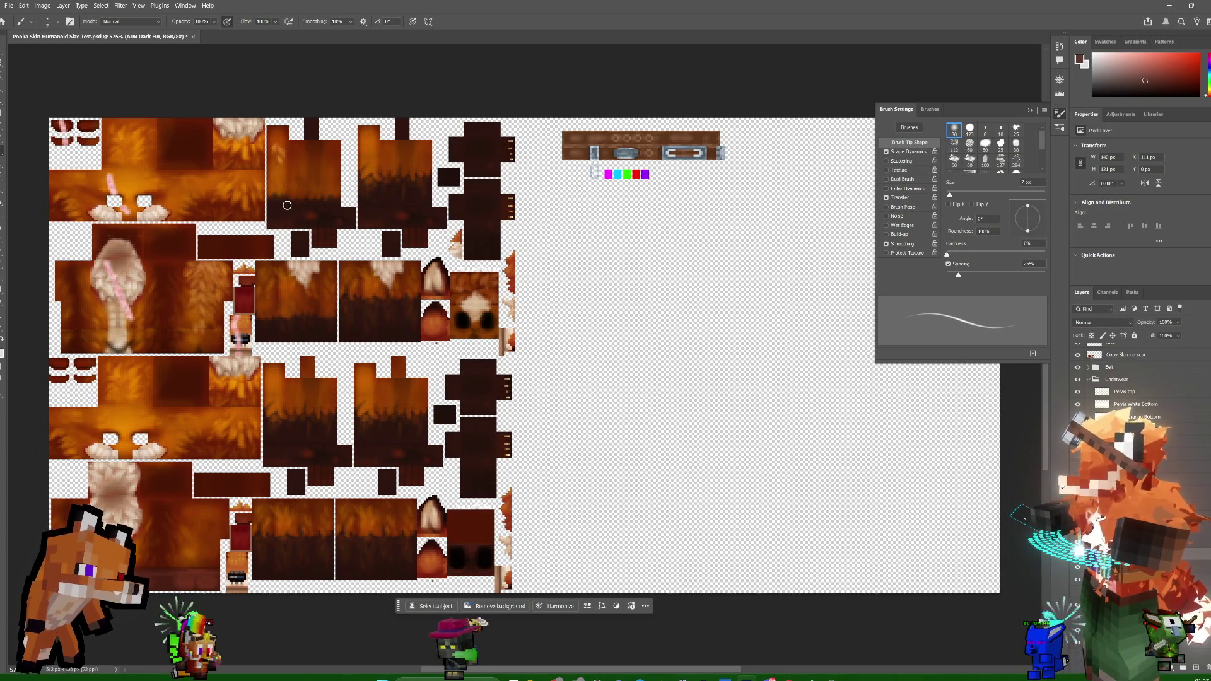
key(bracketleft)
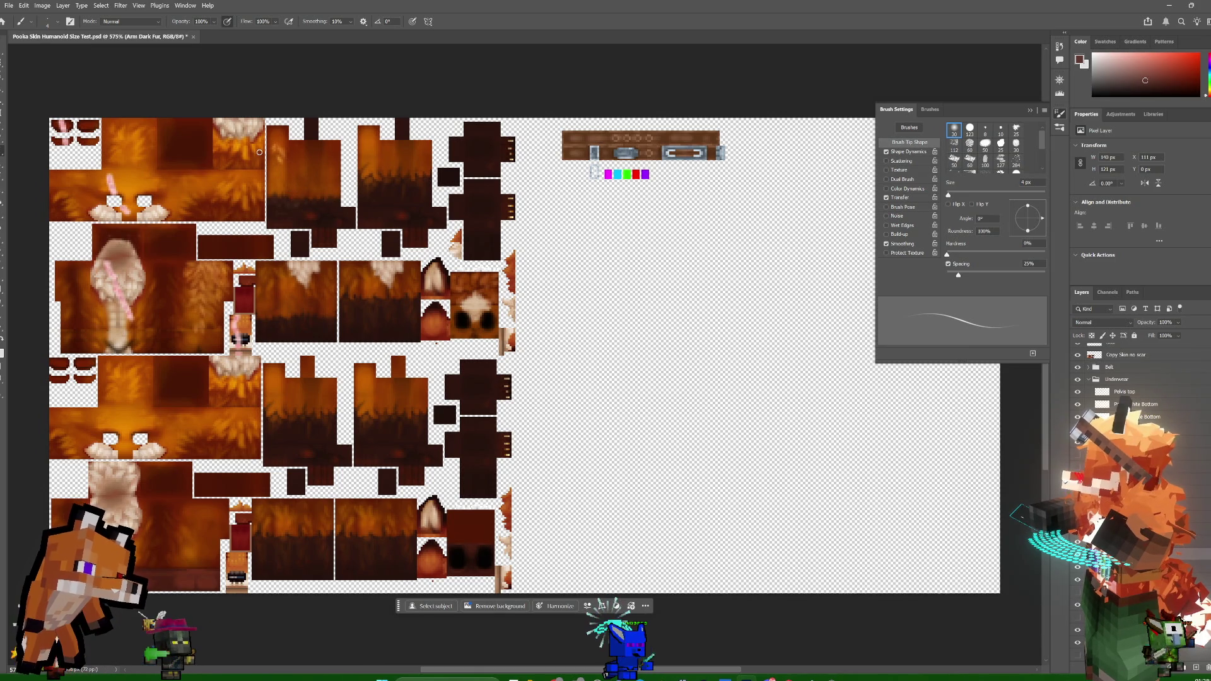
key(i)
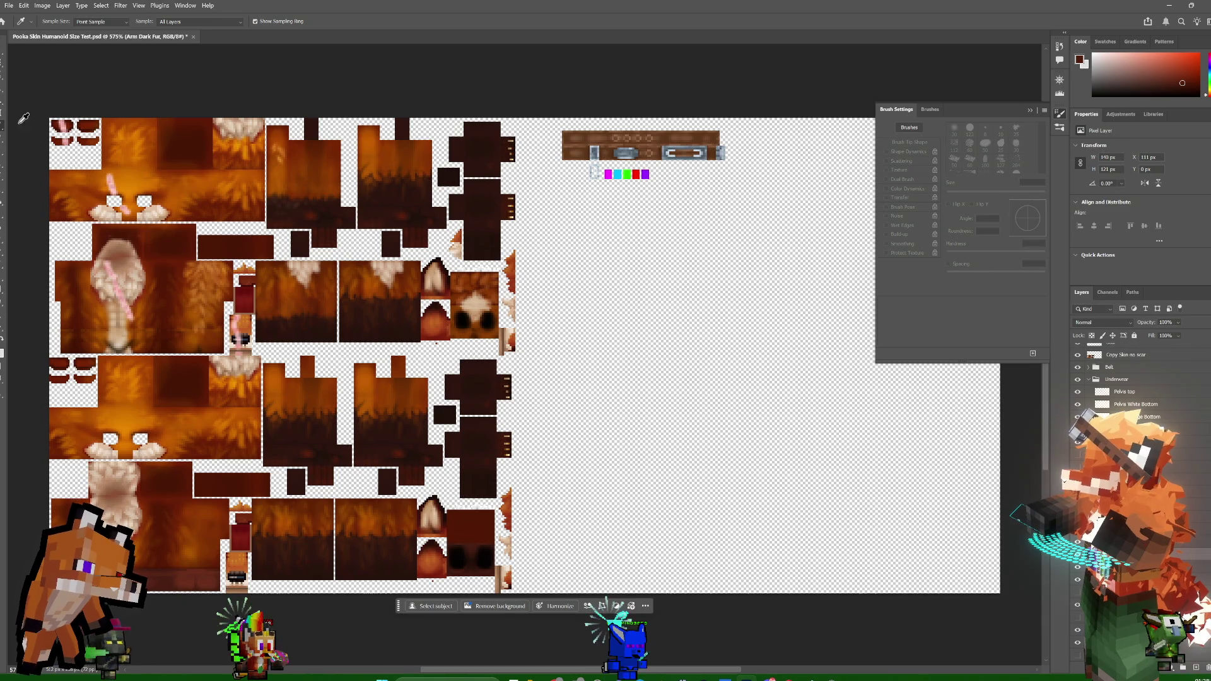
key(b)
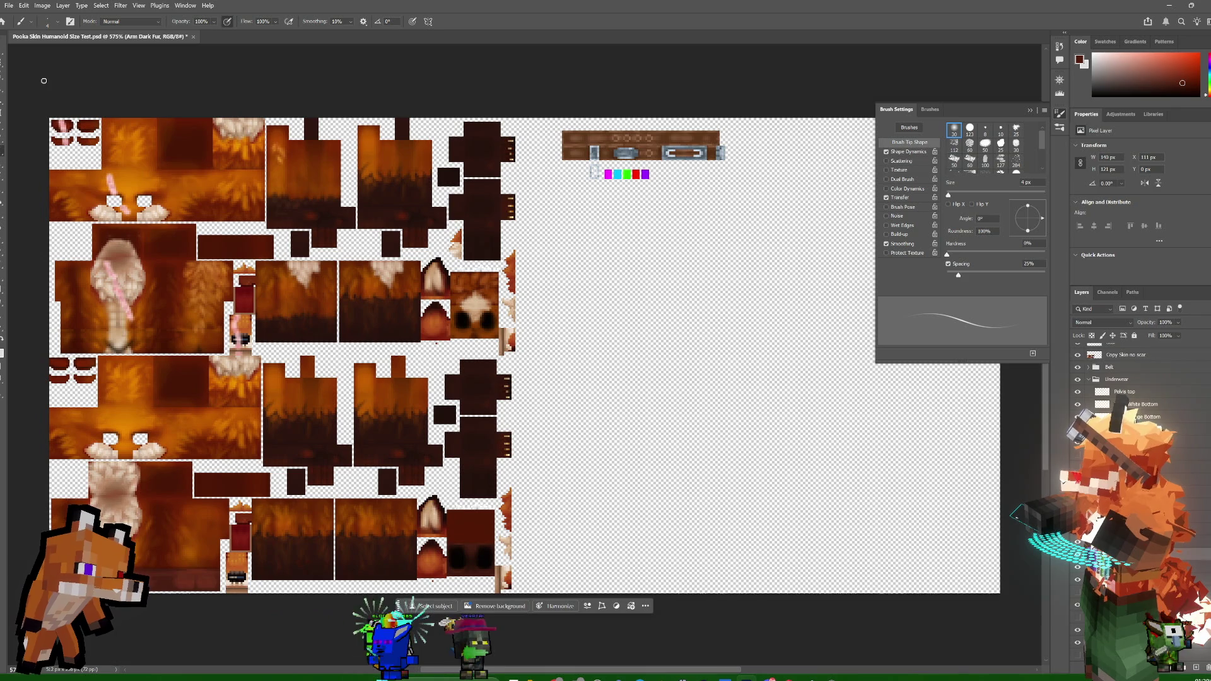
- Sample an orange from the fur texture as the paint colour and go back to the Brush
key(i)
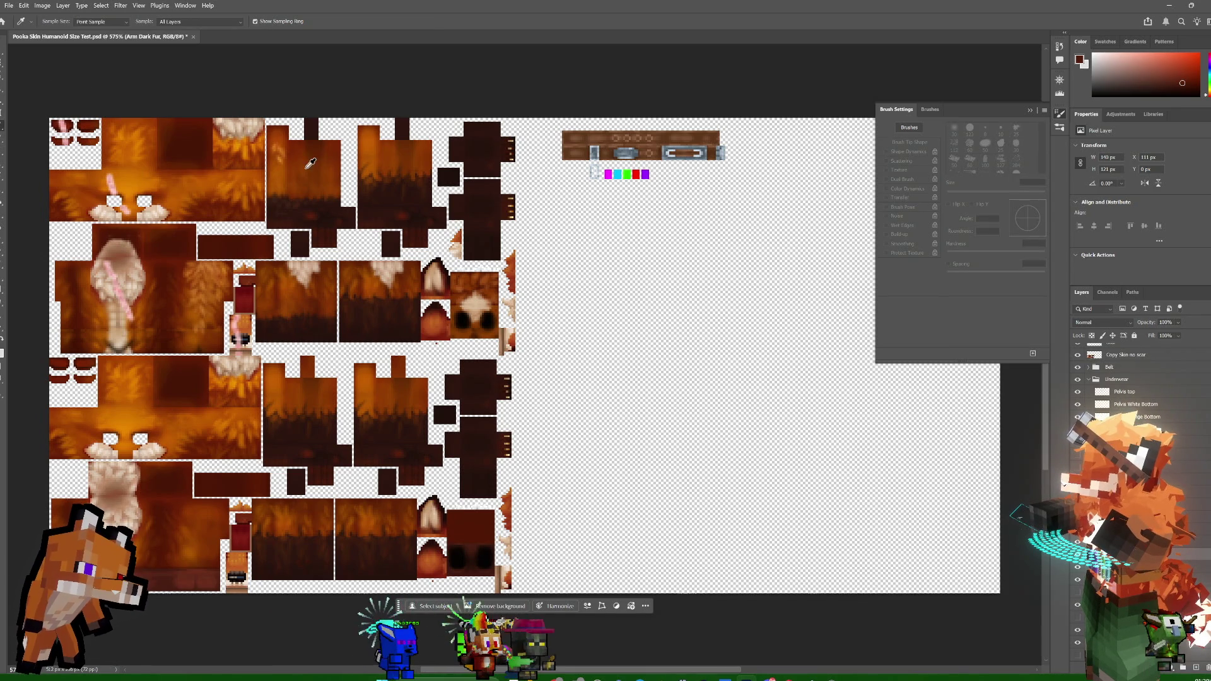
click(58, 278)
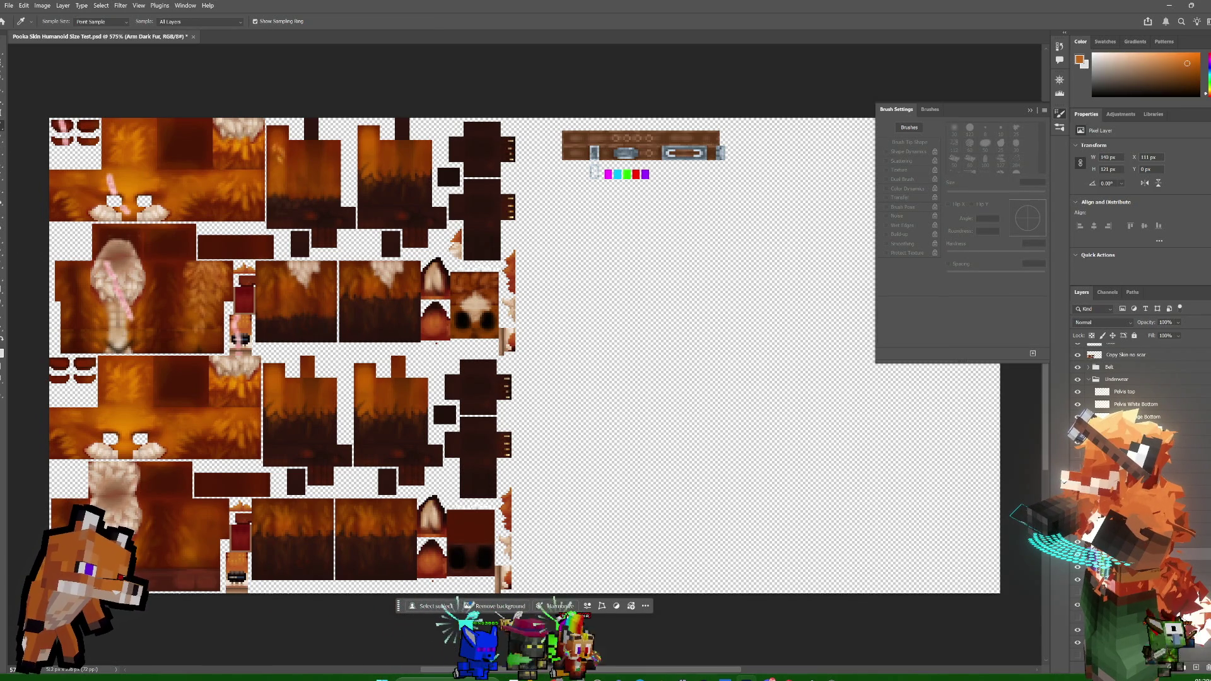
click(3, 154)
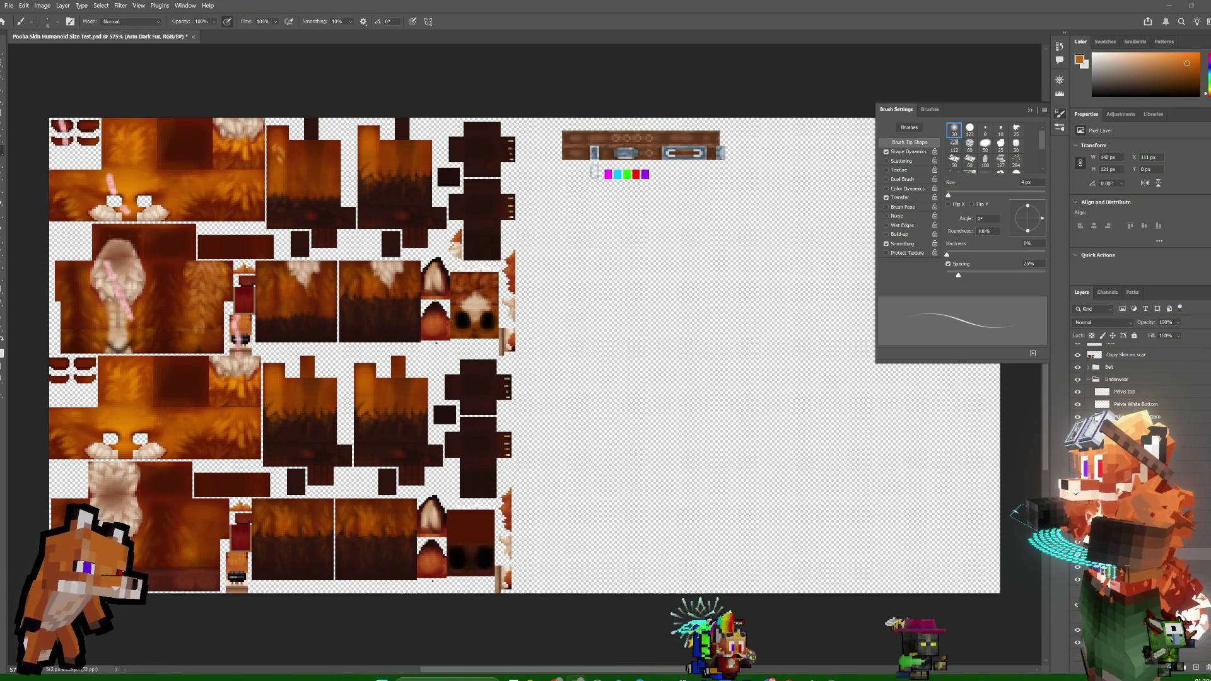
- Bring back the remote desktop and show Mix It Up's Commands page with the Foxo Says group expanded
key(alt+Tab)
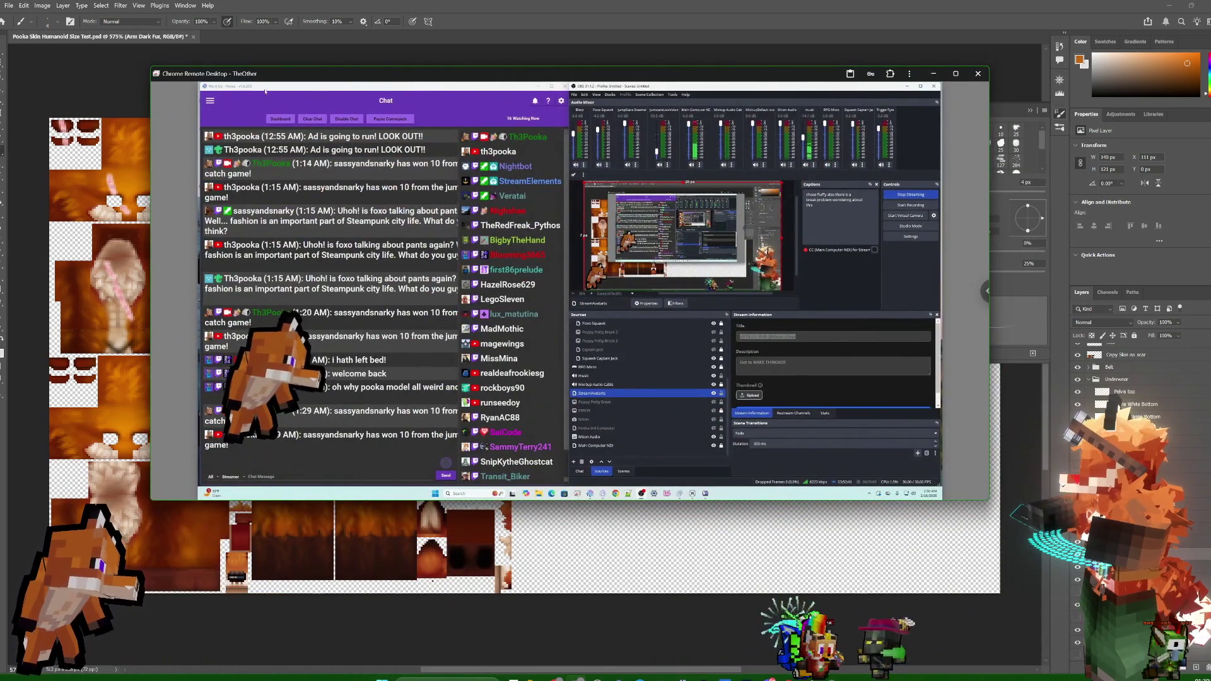
click(214, 102)
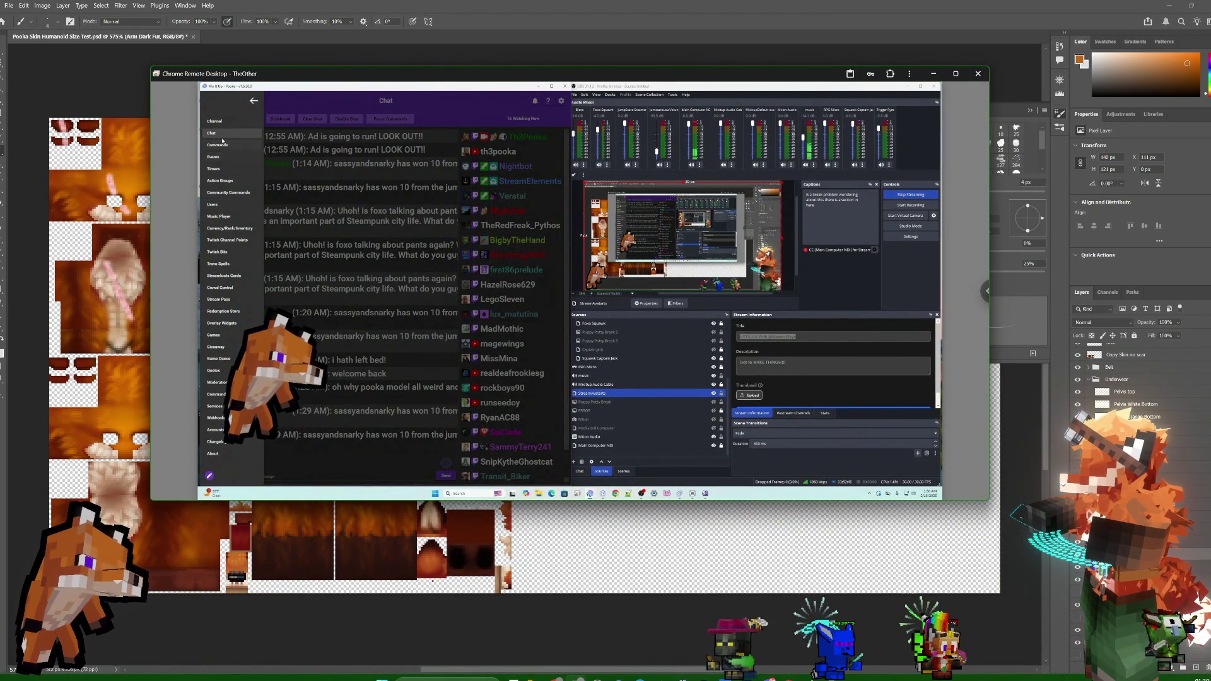
click(218, 145)
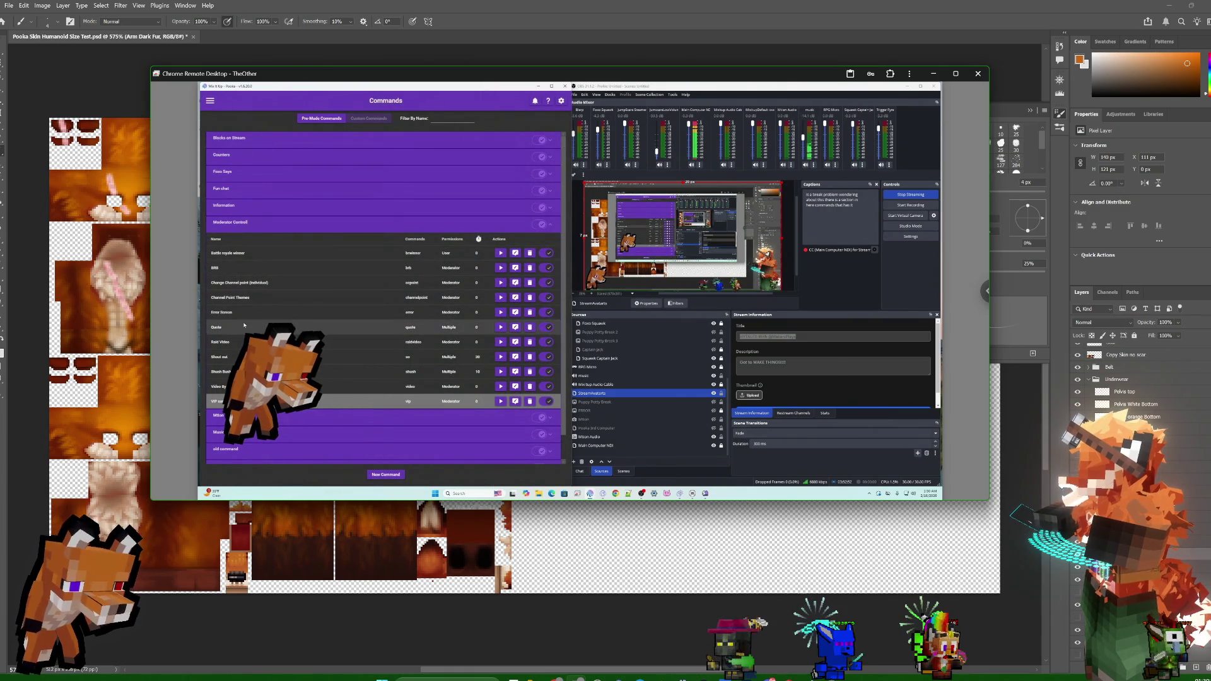
click(246, 176)
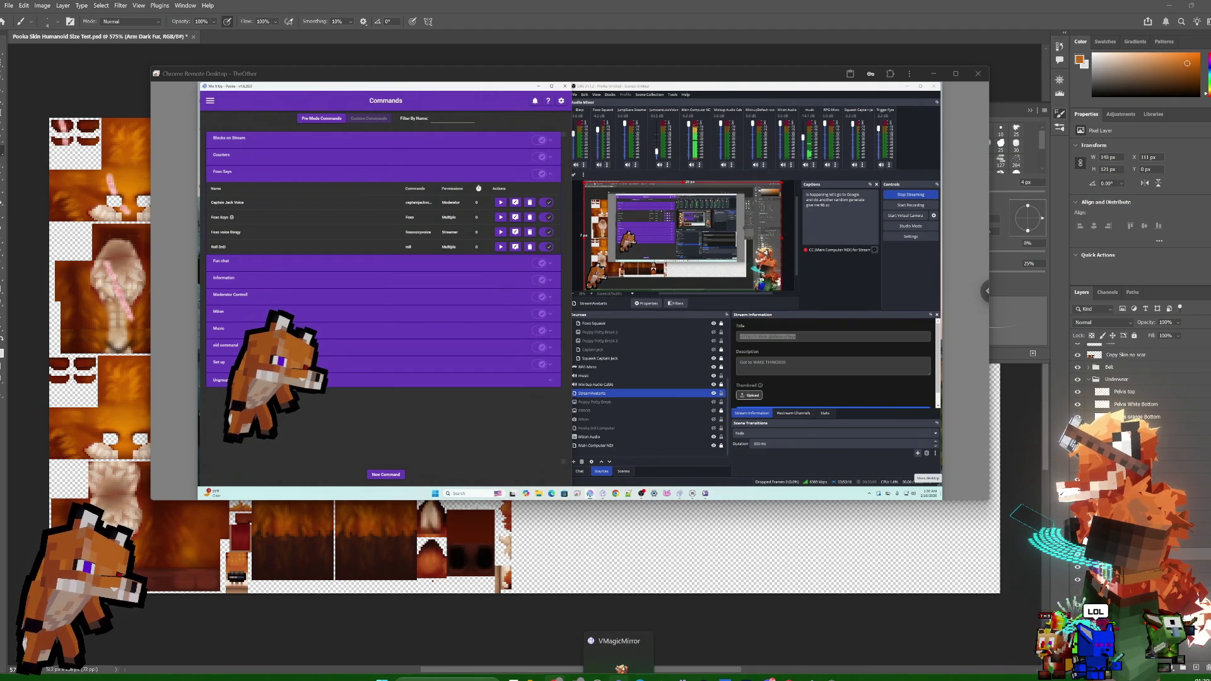
- Load the avatar file 096 - Sugar Star Gazer.vrm in VMagicMirror and accept its licence
click(810, 637)
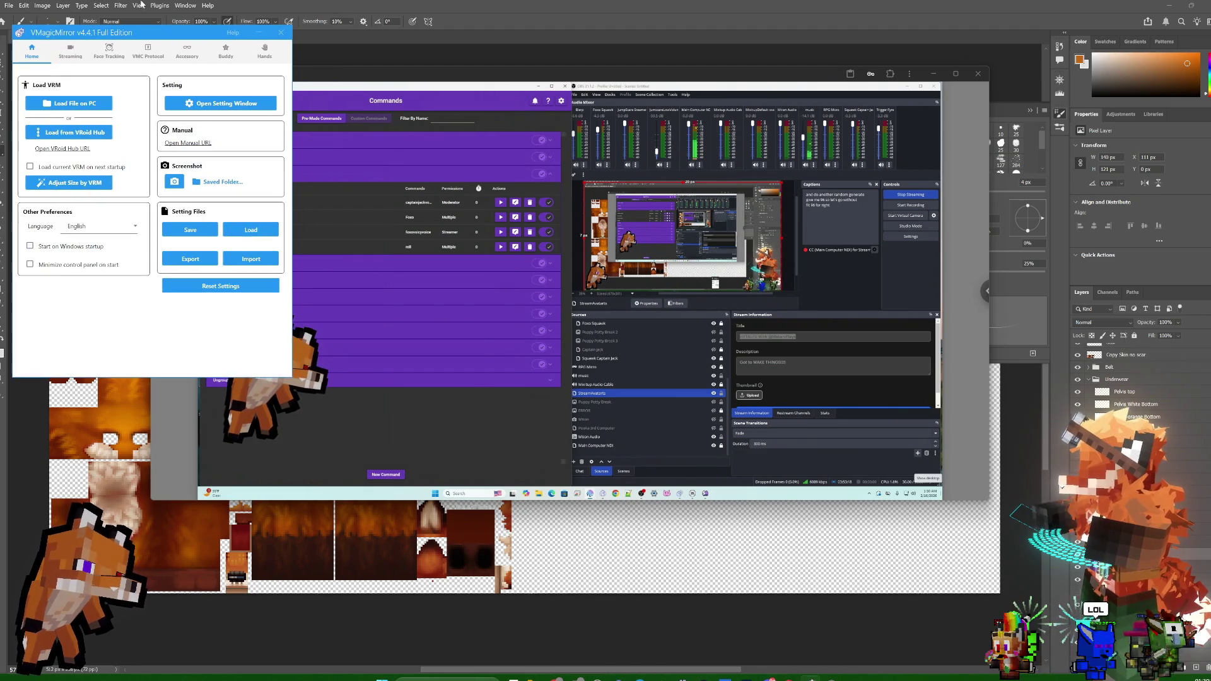
click(79, 101)
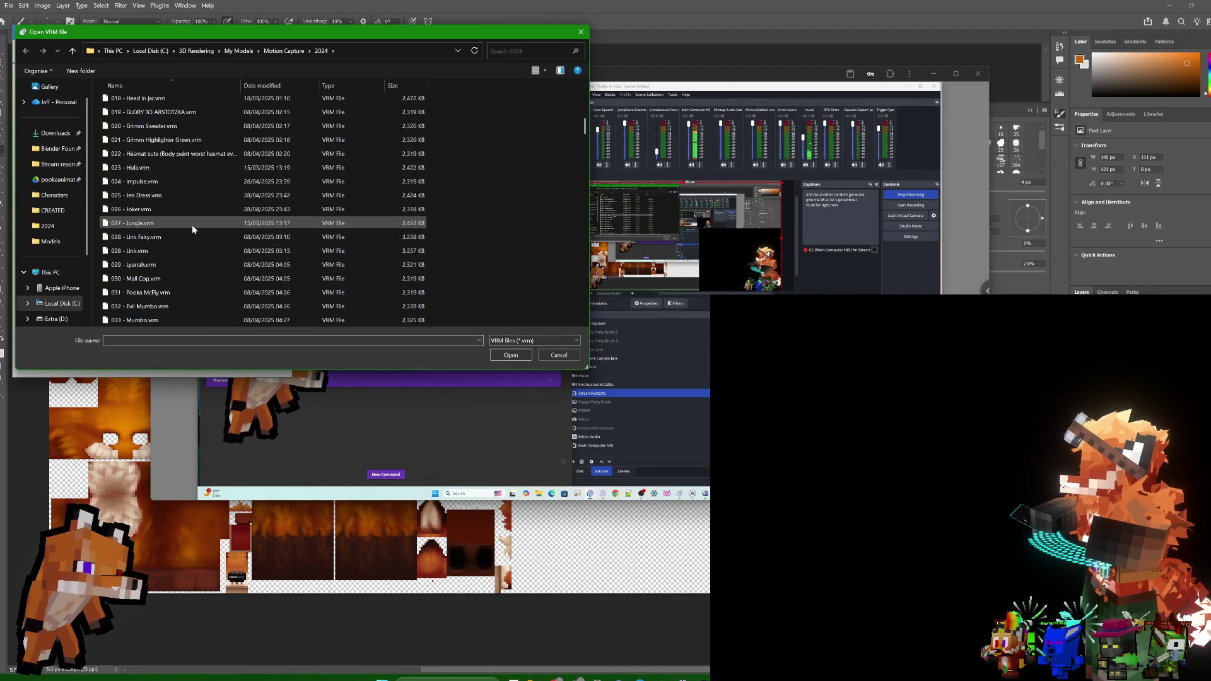
scroll(197, 216, down, 3)
scroll(196, 215, down, 3)
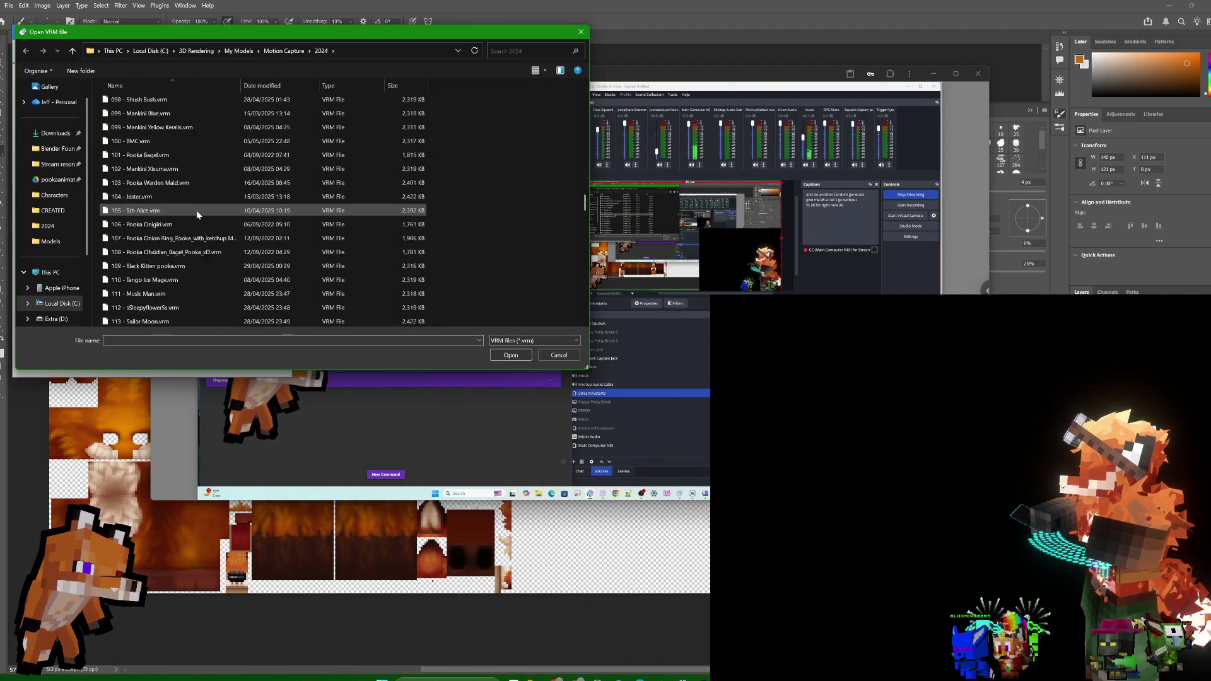
scroll(196, 211, down, 2)
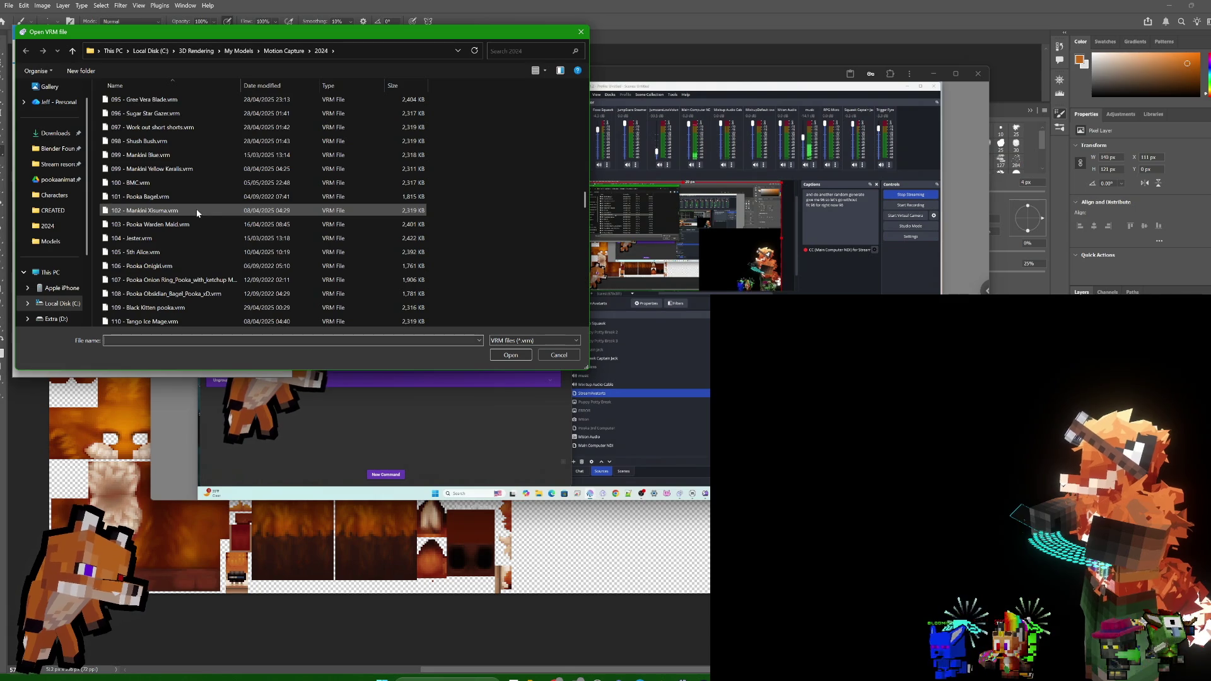
double_click(181, 114)
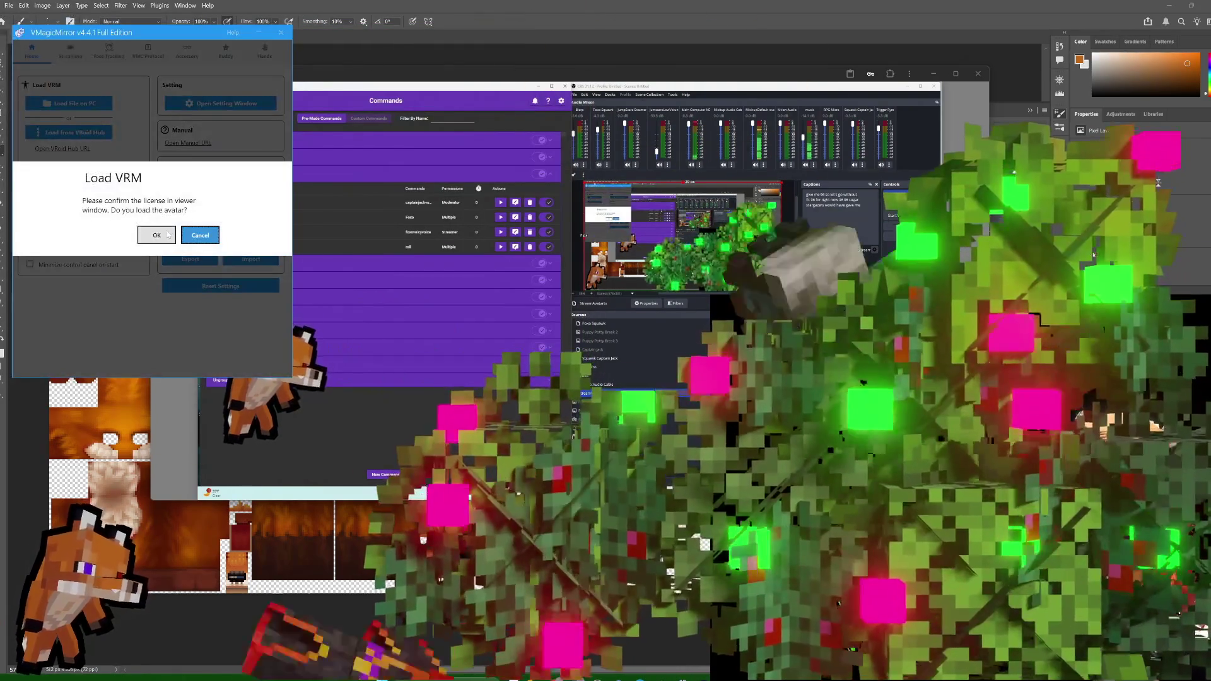
click(157, 235)
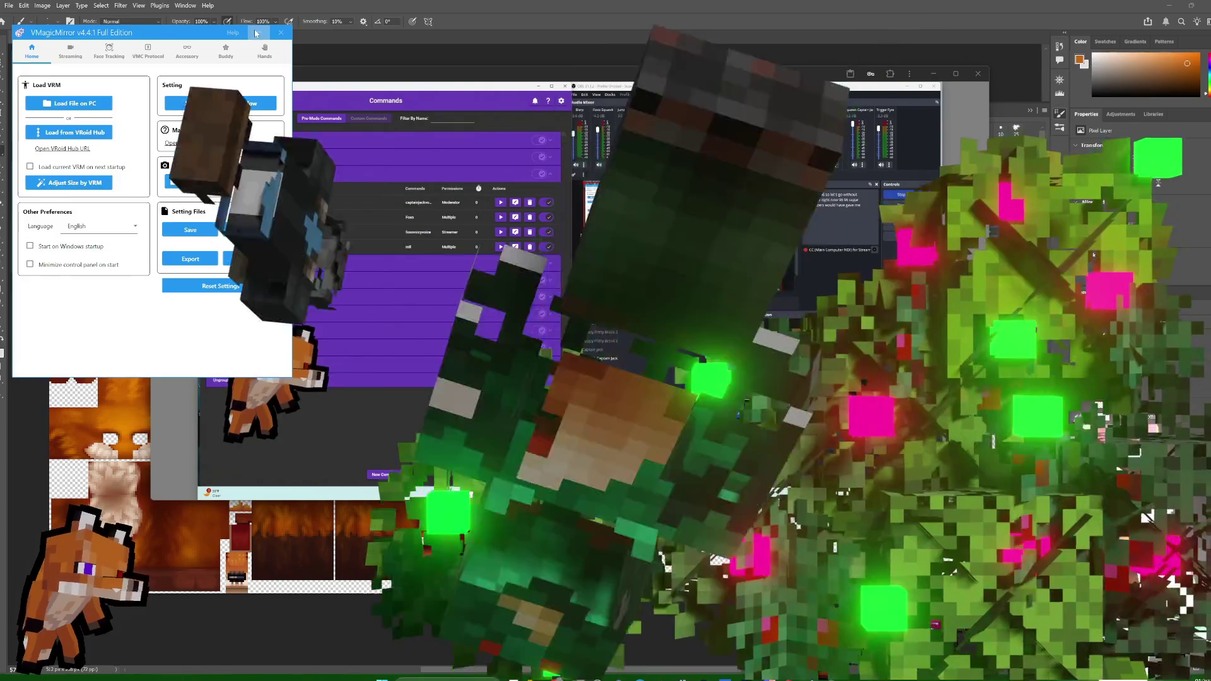
- Minimize VMagicMirror, then collapse Foxo Says and expand the Fun chat group in Mix It Up
click(256, 33)
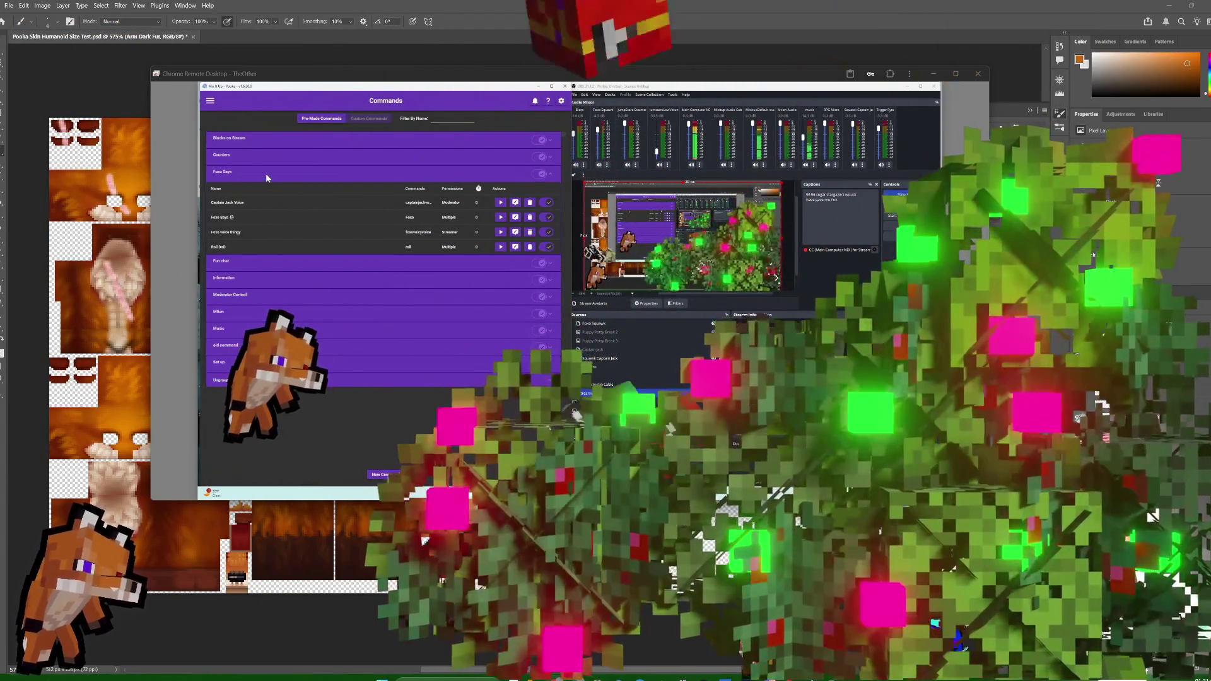
click(266, 173)
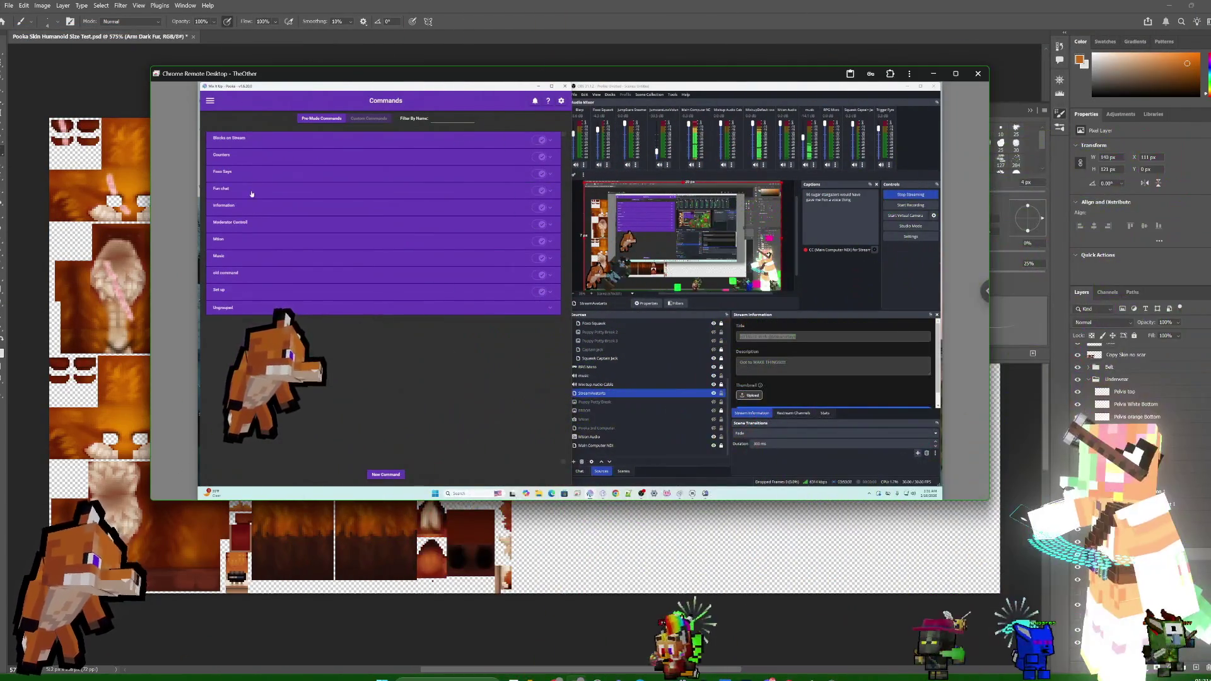
click(251, 191)
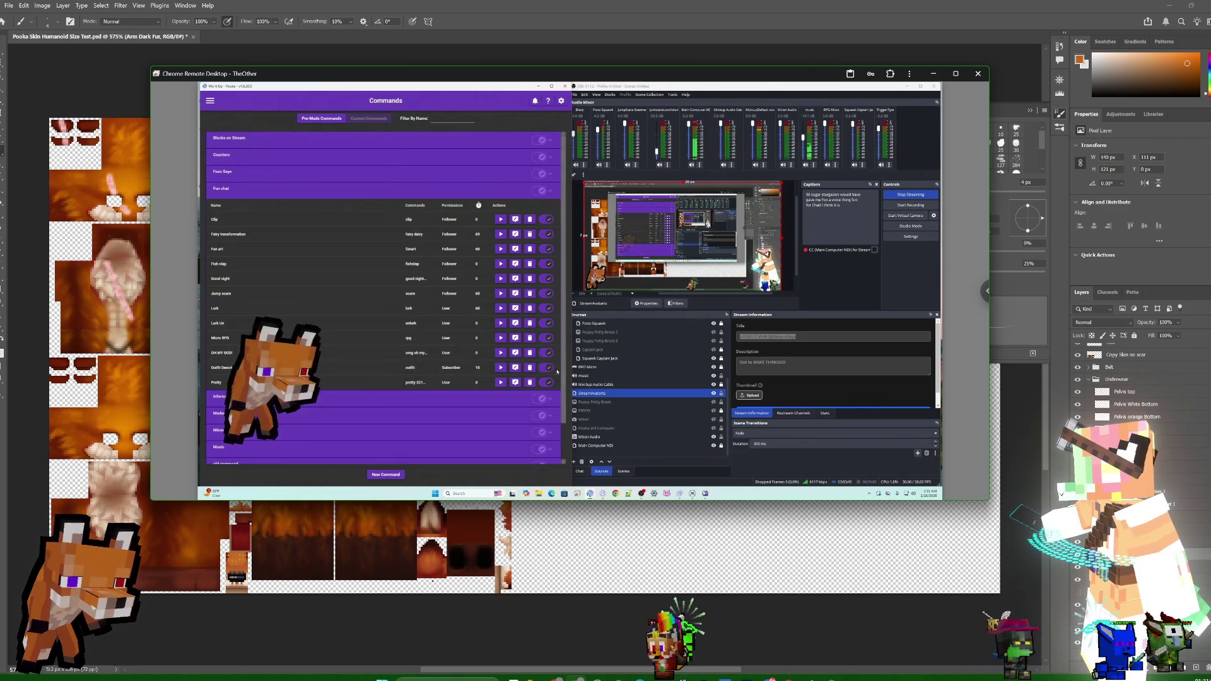
- Open the Outfit Description command in the full-screen editor and expand its Conditional - Random normal and nested Random actions
click(519, 369)
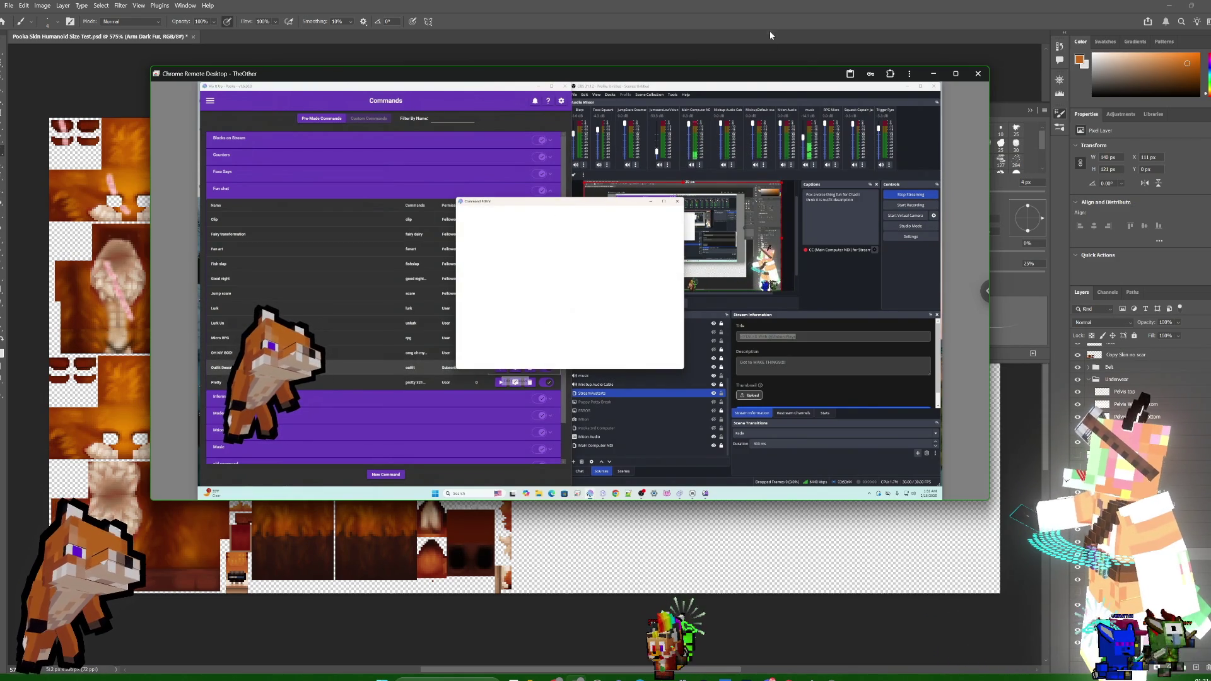
key(super+Up)
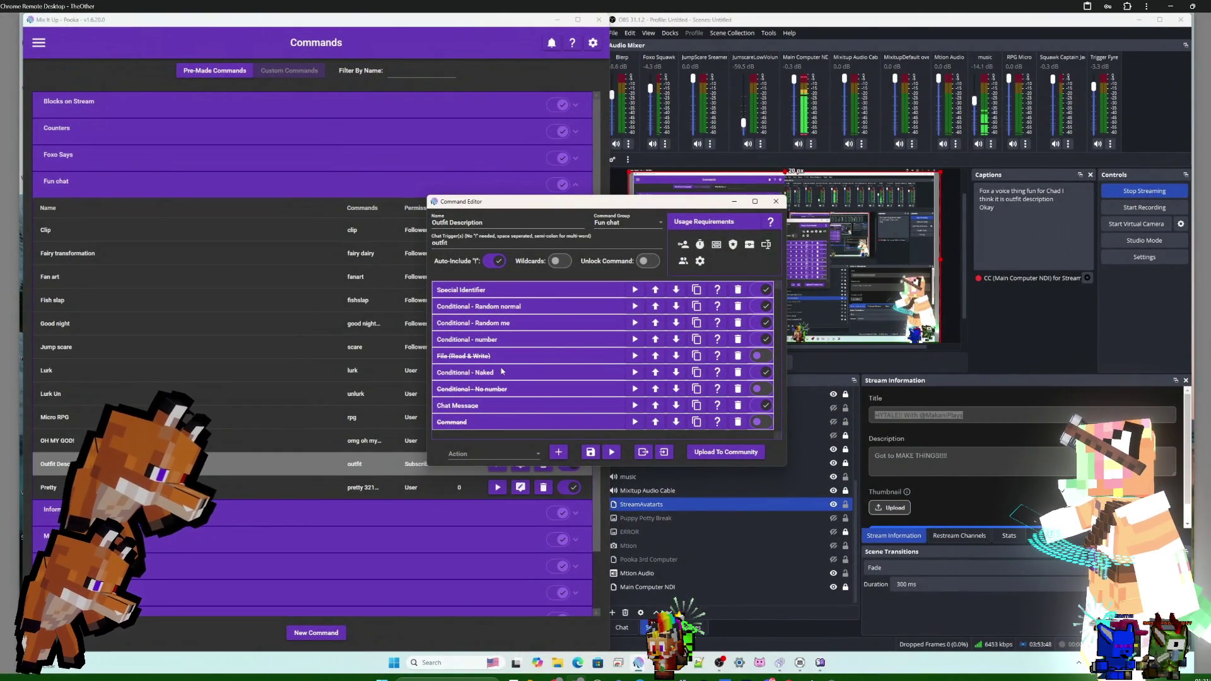
click(549, 307)
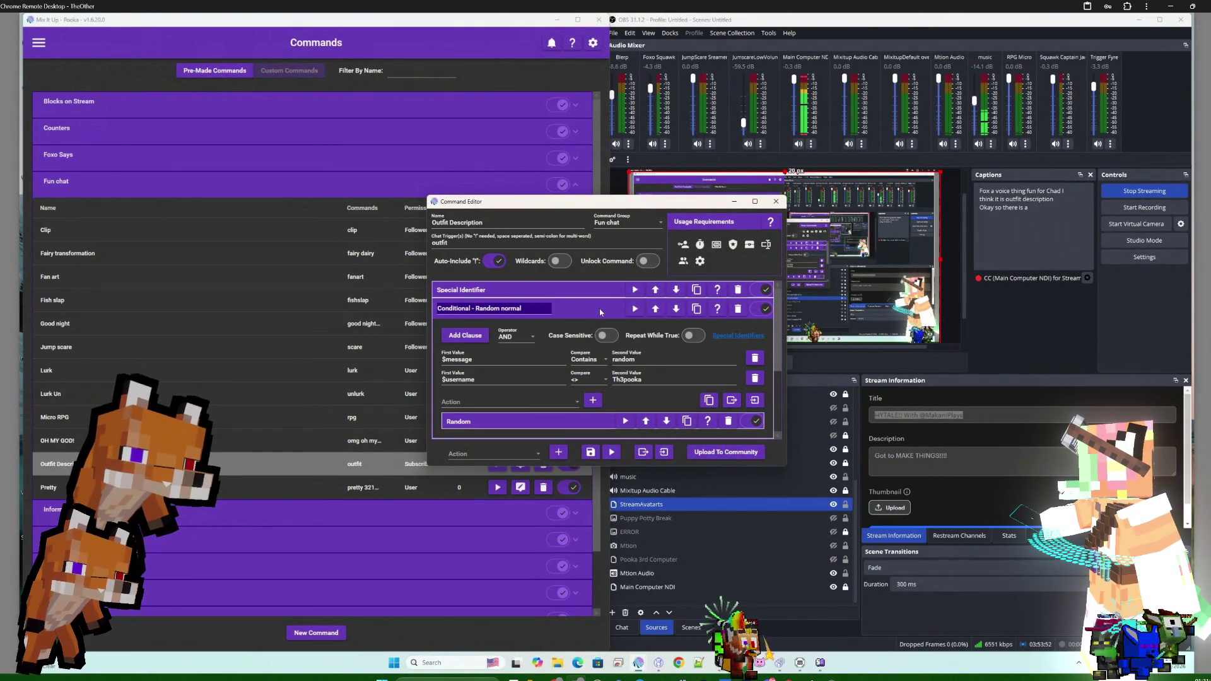
click(719, 421)
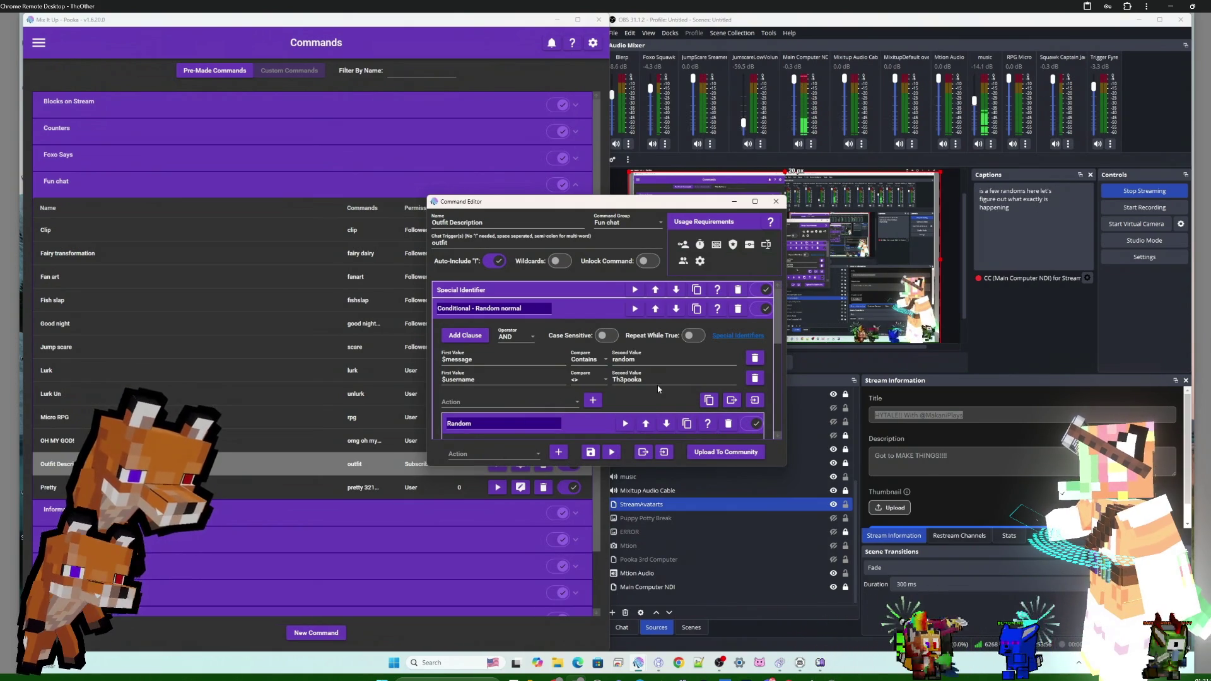
drag(651, 205, 618, 259)
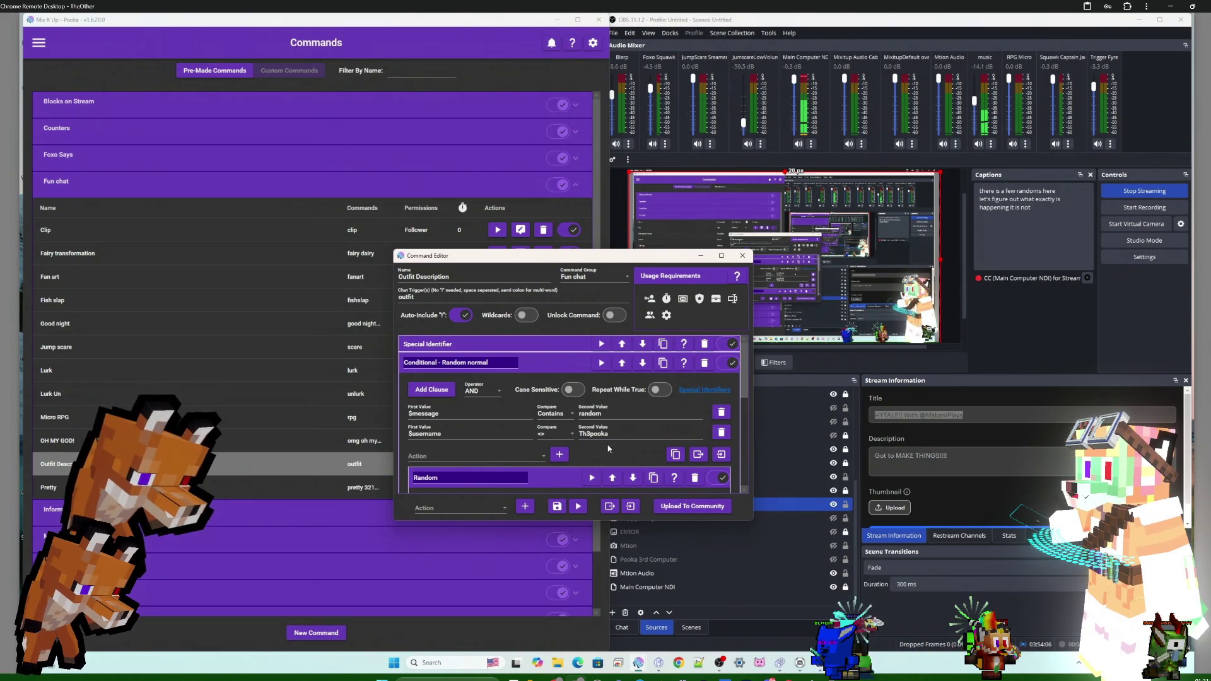
scroll(597, 454, down, 1)
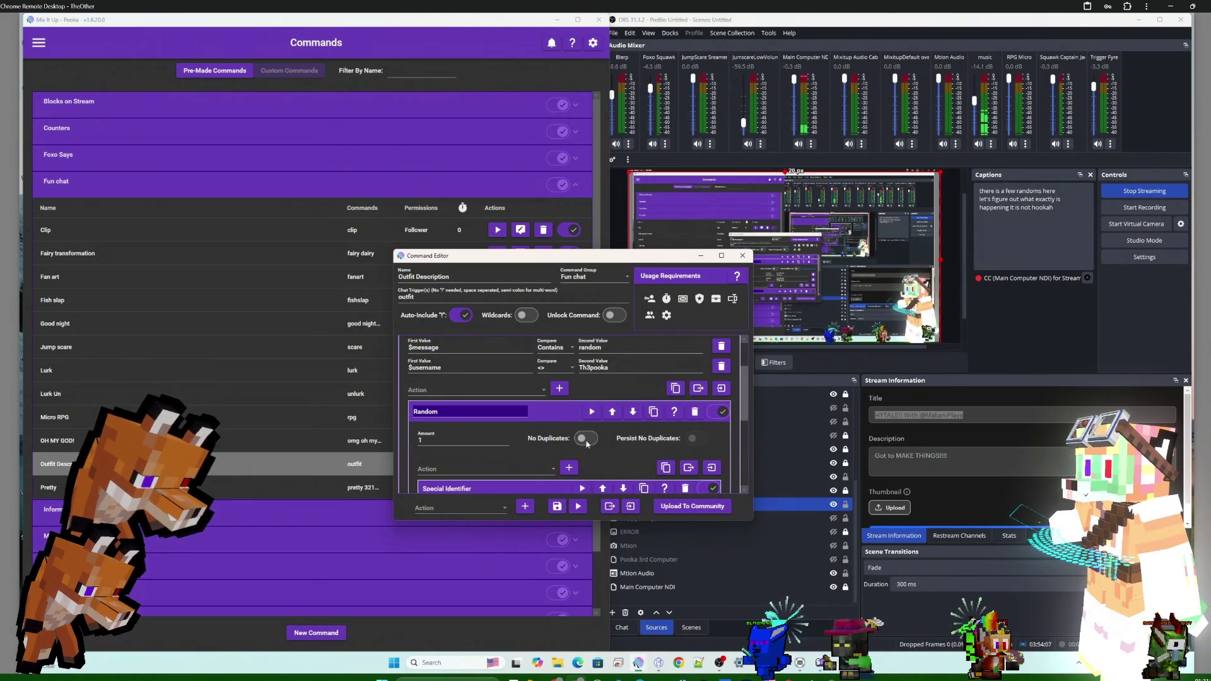
click(561, 411)
click(566, 410)
scroll(542, 398, down, 2)
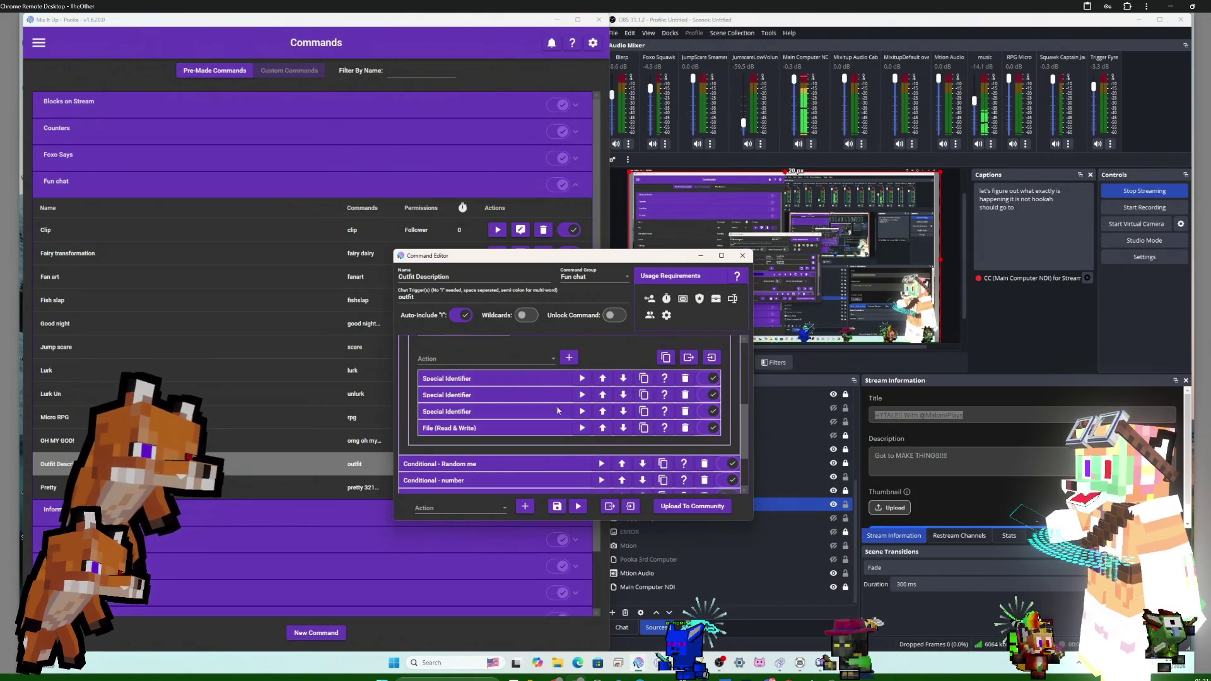
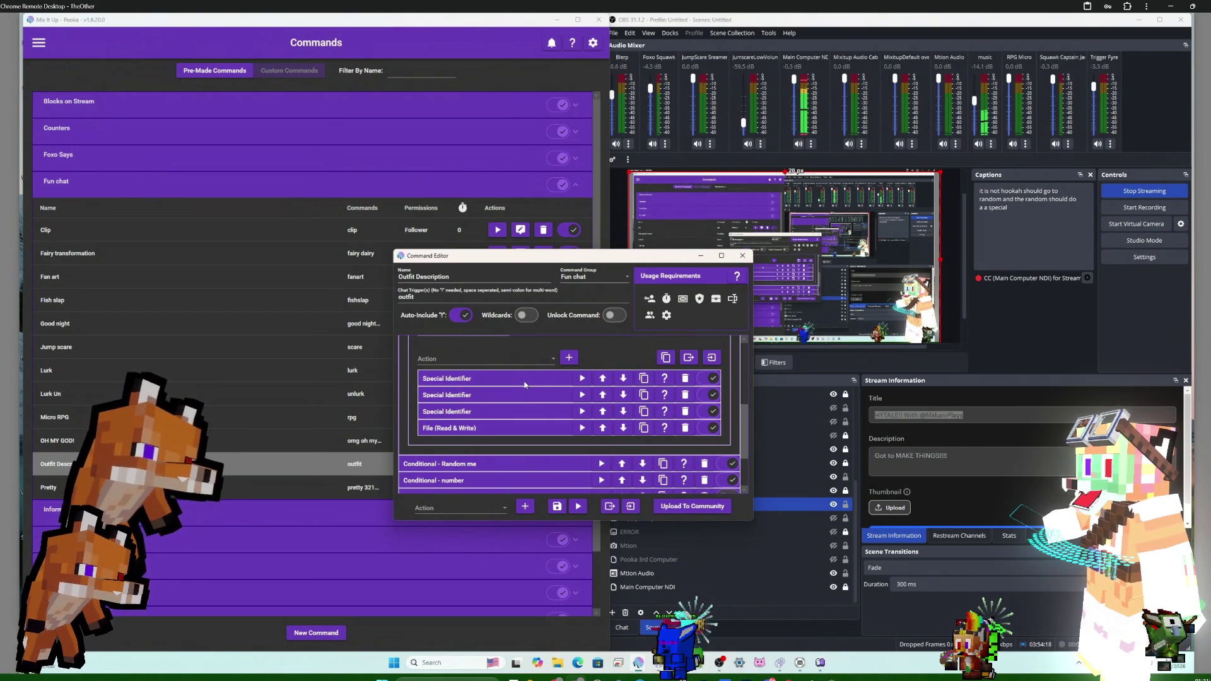
- Expand and collapse the three Special Identifier actions to check their random values
click(525, 382)
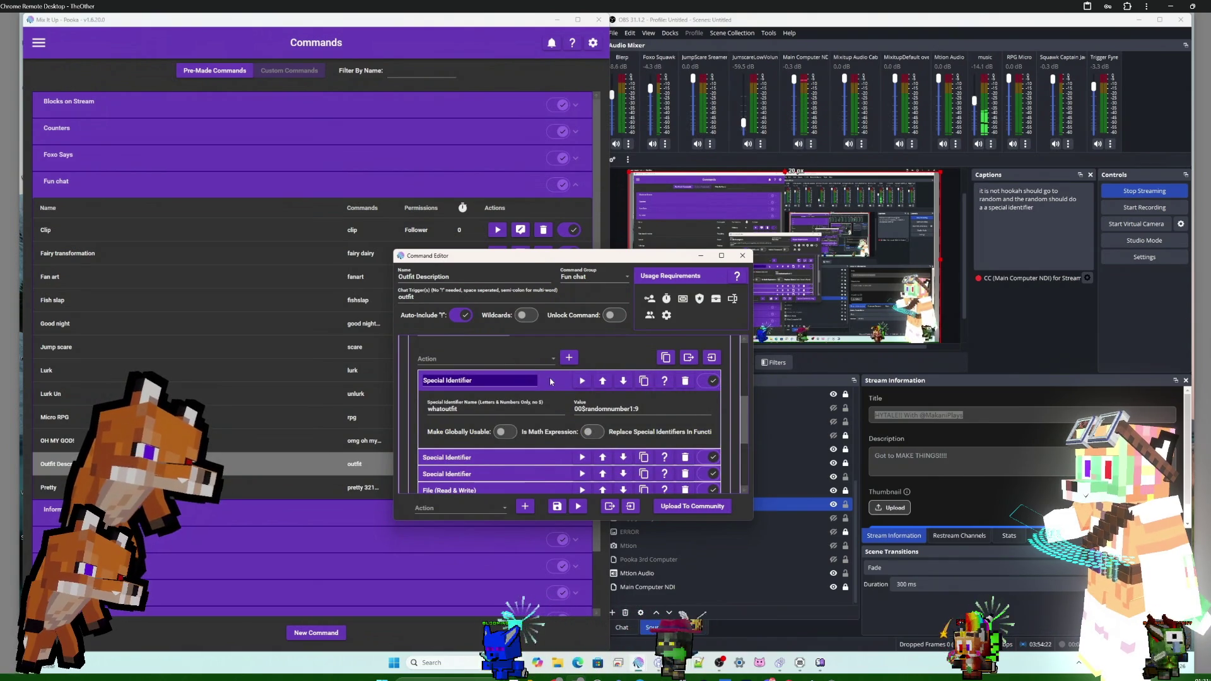
click(550, 381)
click(550, 381)
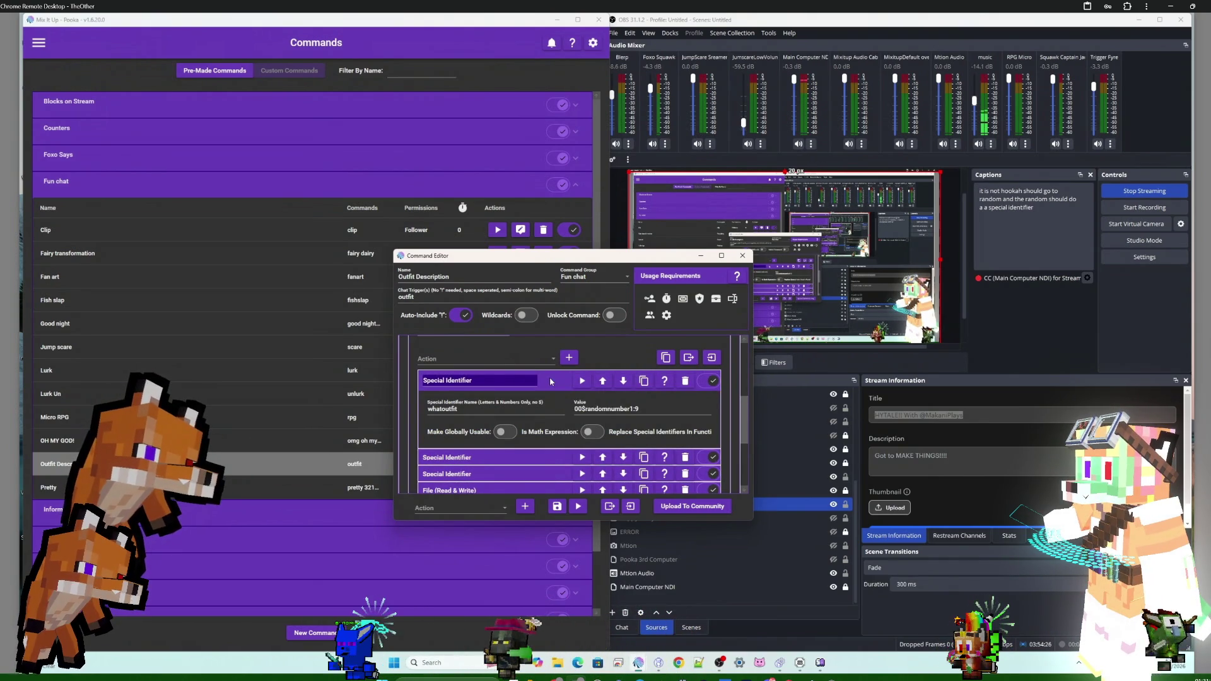
click(550, 381)
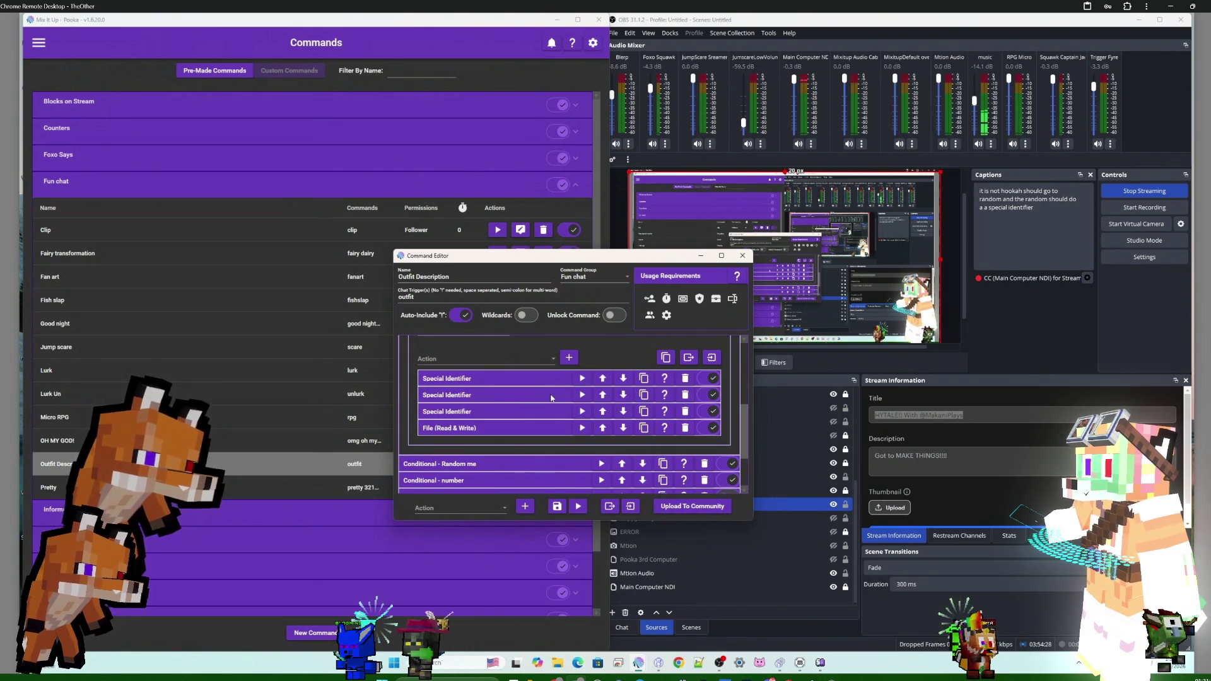
click(551, 398)
click(552, 398)
click(550, 414)
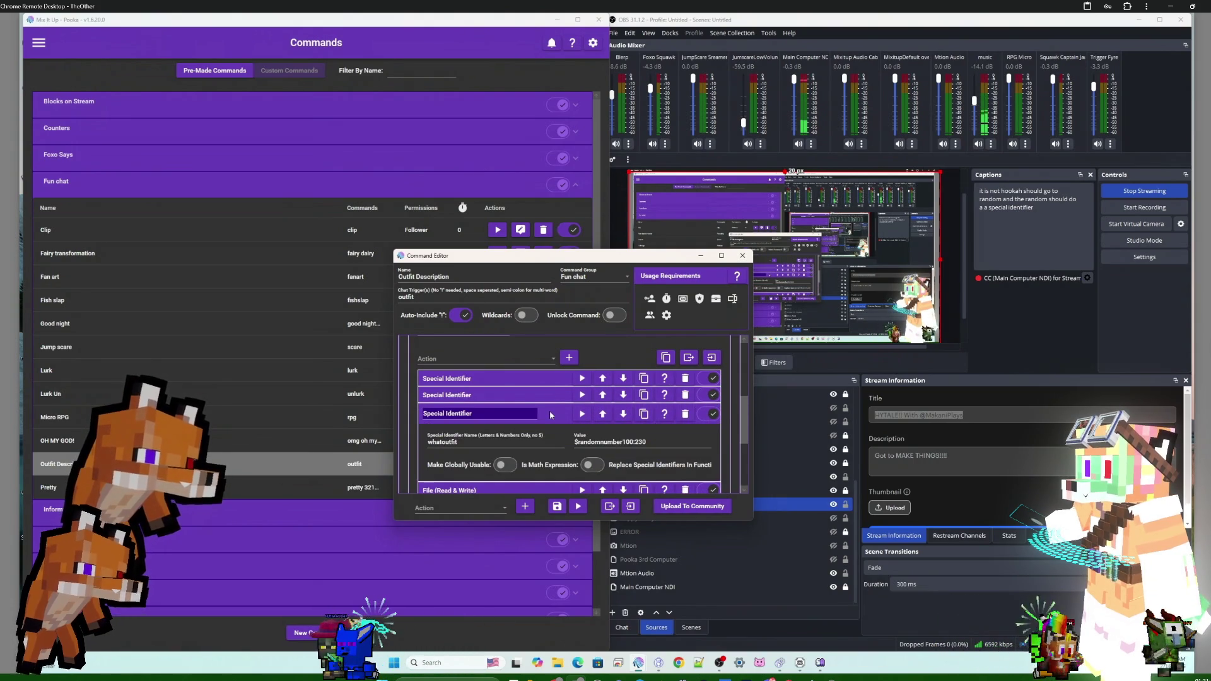
click(550, 414)
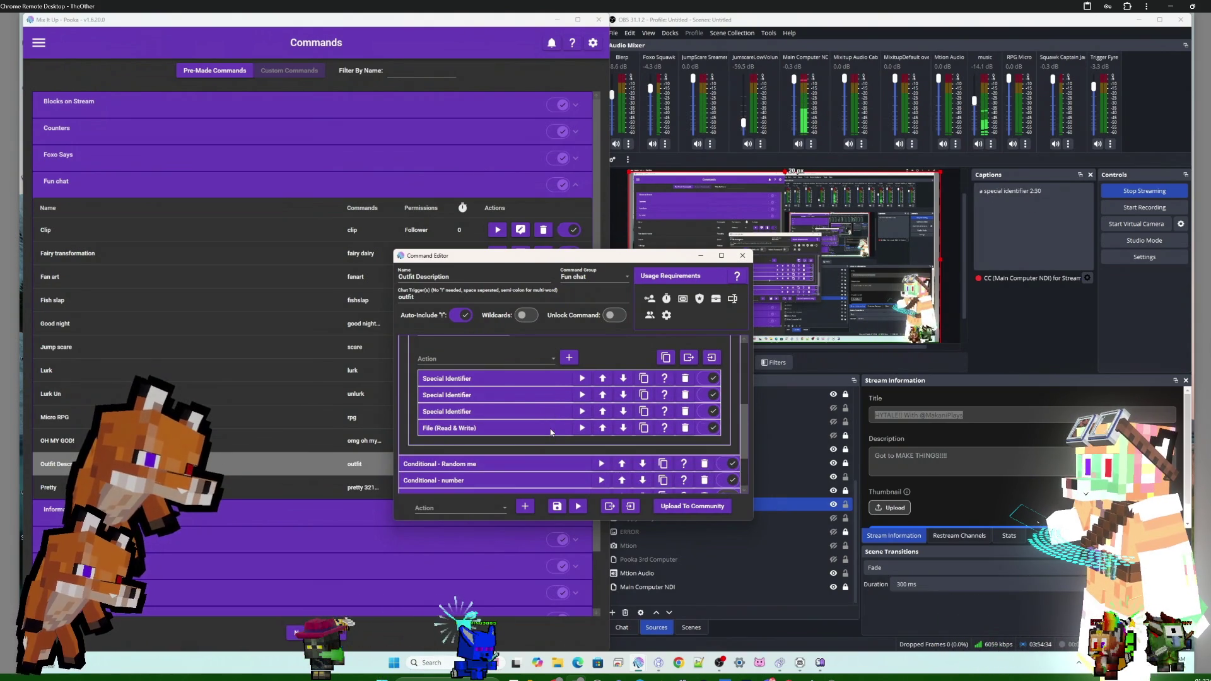
- Inspect the File (Read & Write) action and the random-number-range Special Identifier
click(551, 429)
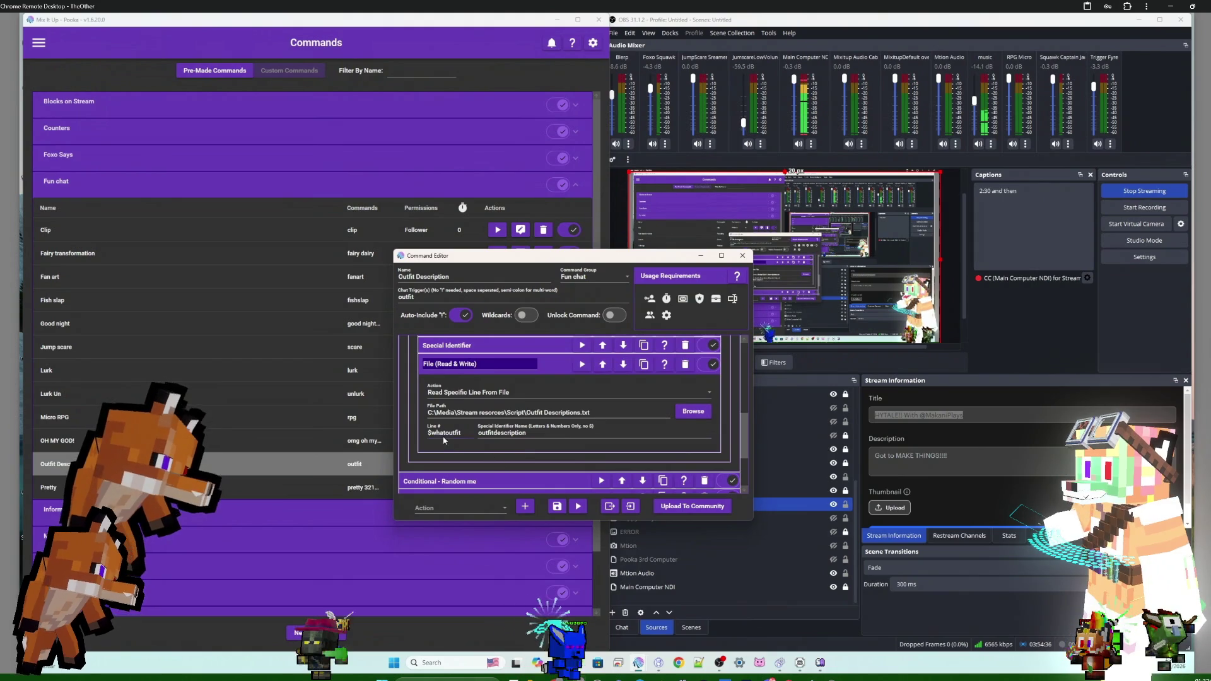
click(561, 369)
click(555, 348)
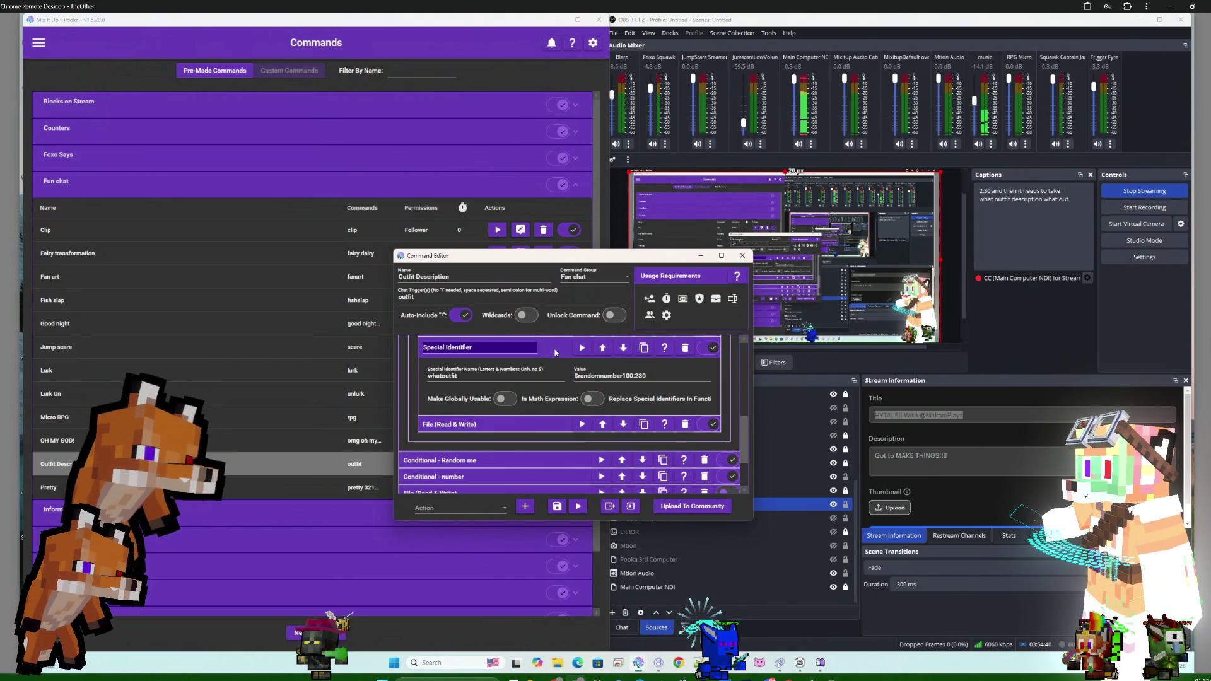
click(555, 350)
scroll(554, 366, up, 2)
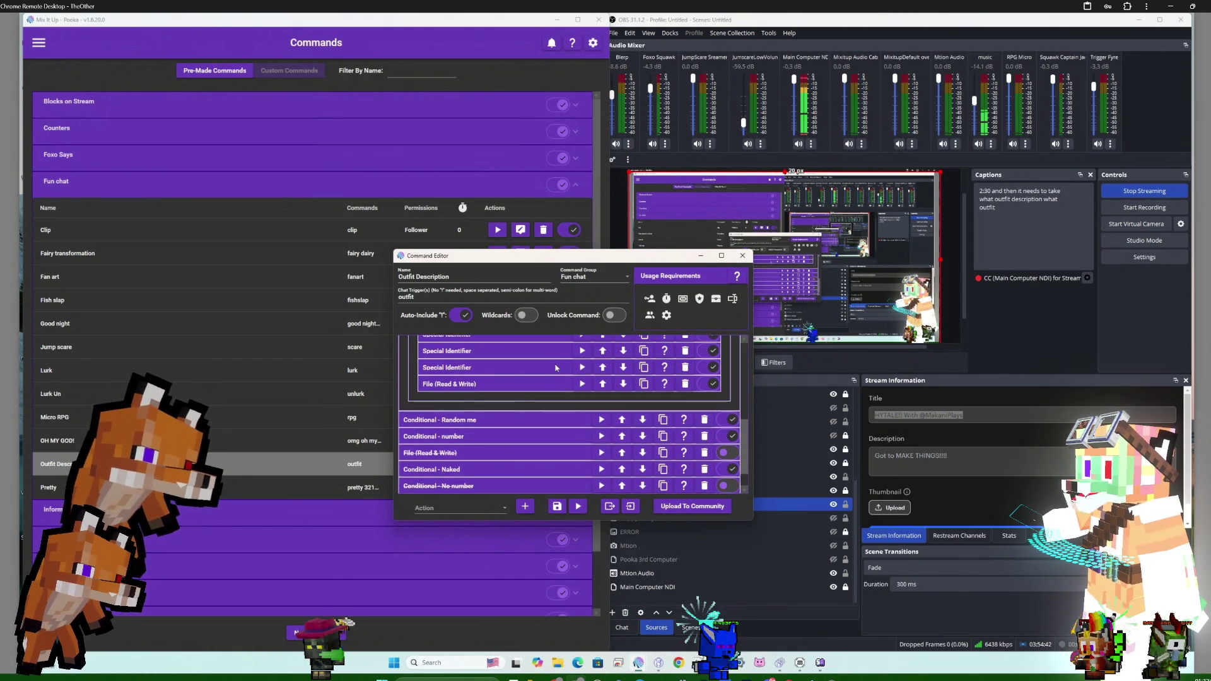
scroll(552, 385, up, 2)
scroll(548, 407, up, 1)
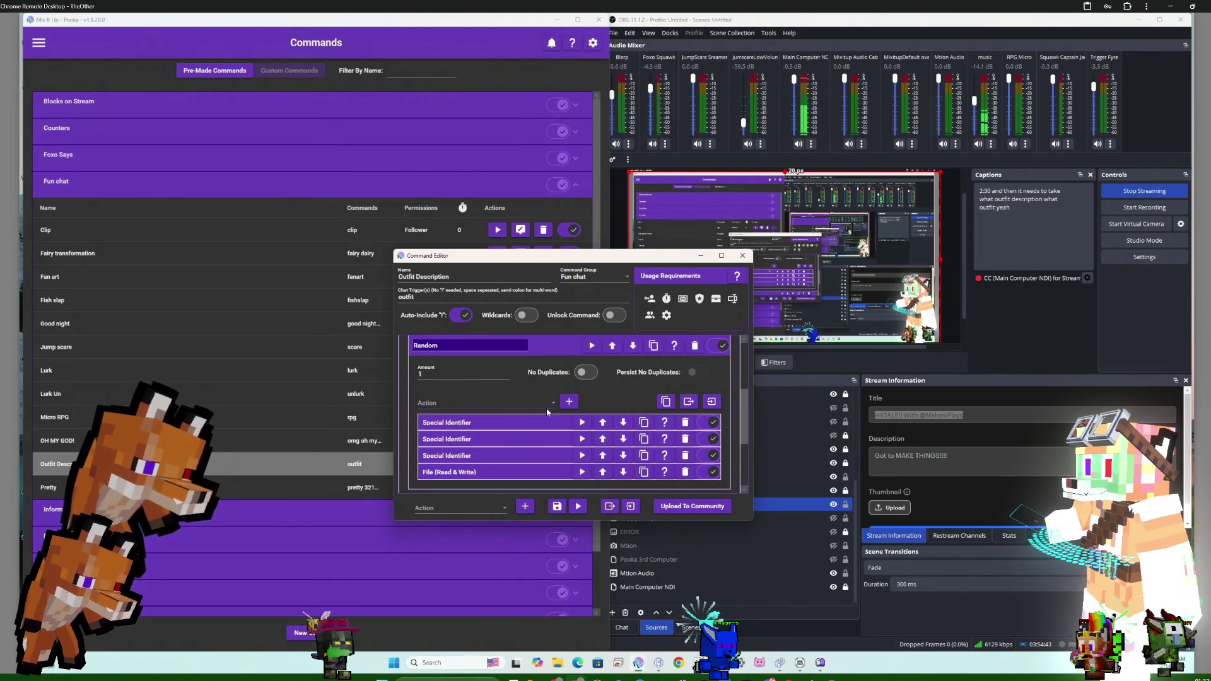
click(543, 475)
scroll(542, 444, down, 2)
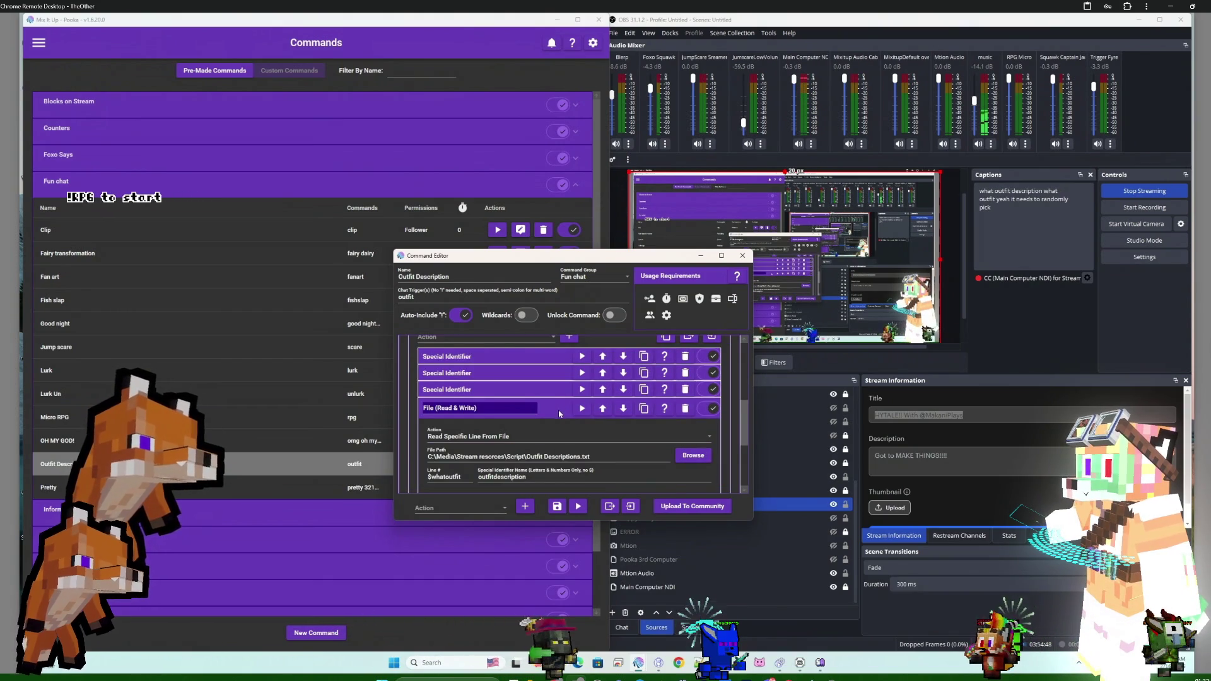
scroll(559, 410, up, 1)
scroll(559, 413, up, 1)
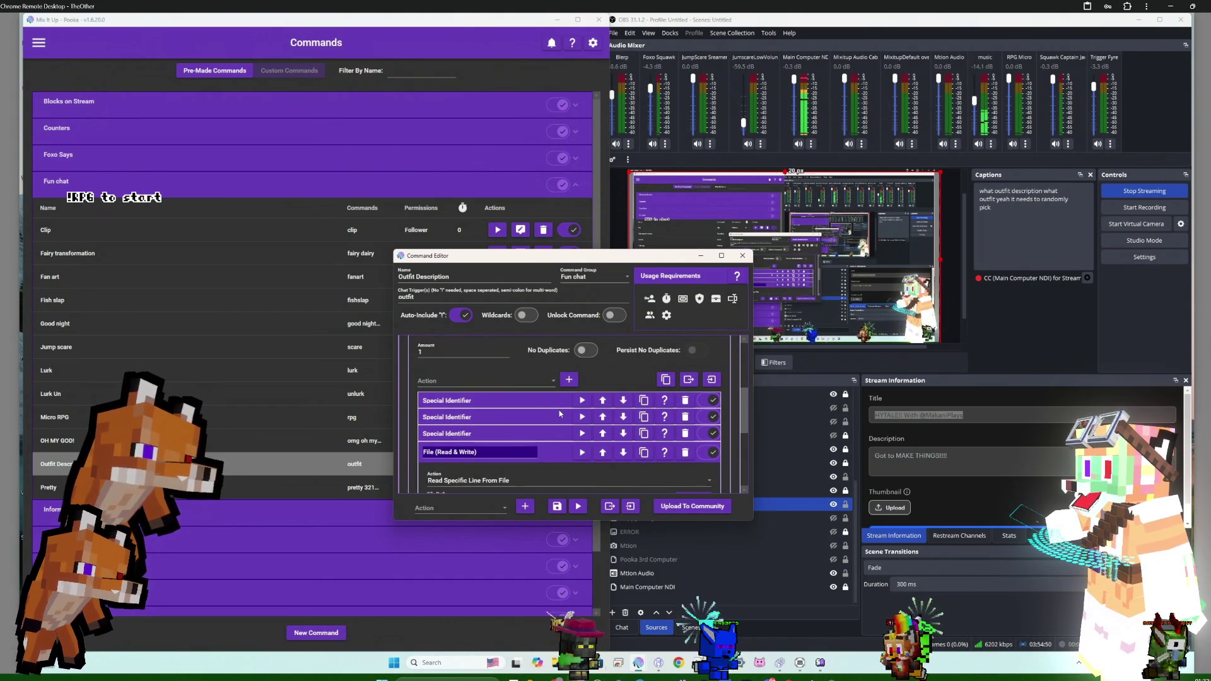
scroll(559, 414, up, 2)
scroll(558, 413, up, 3)
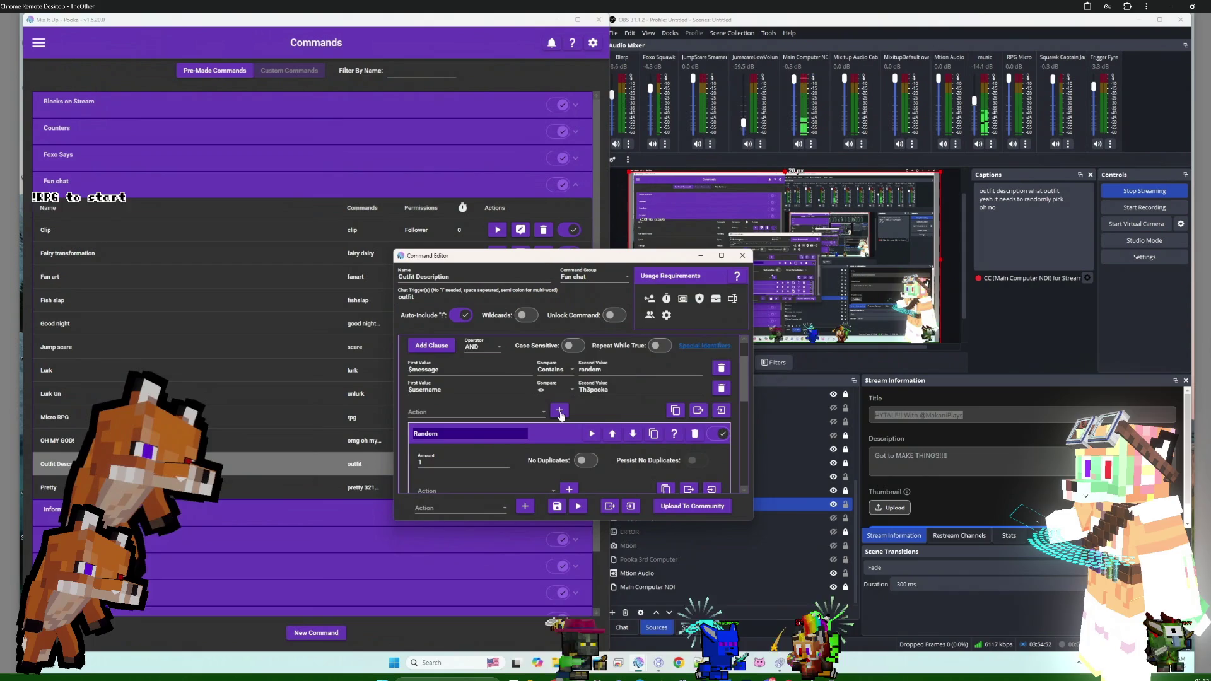
scroll(559, 415, down, 1)
scroll(561, 419, down, 3)
scroll(560, 420, down, 4)
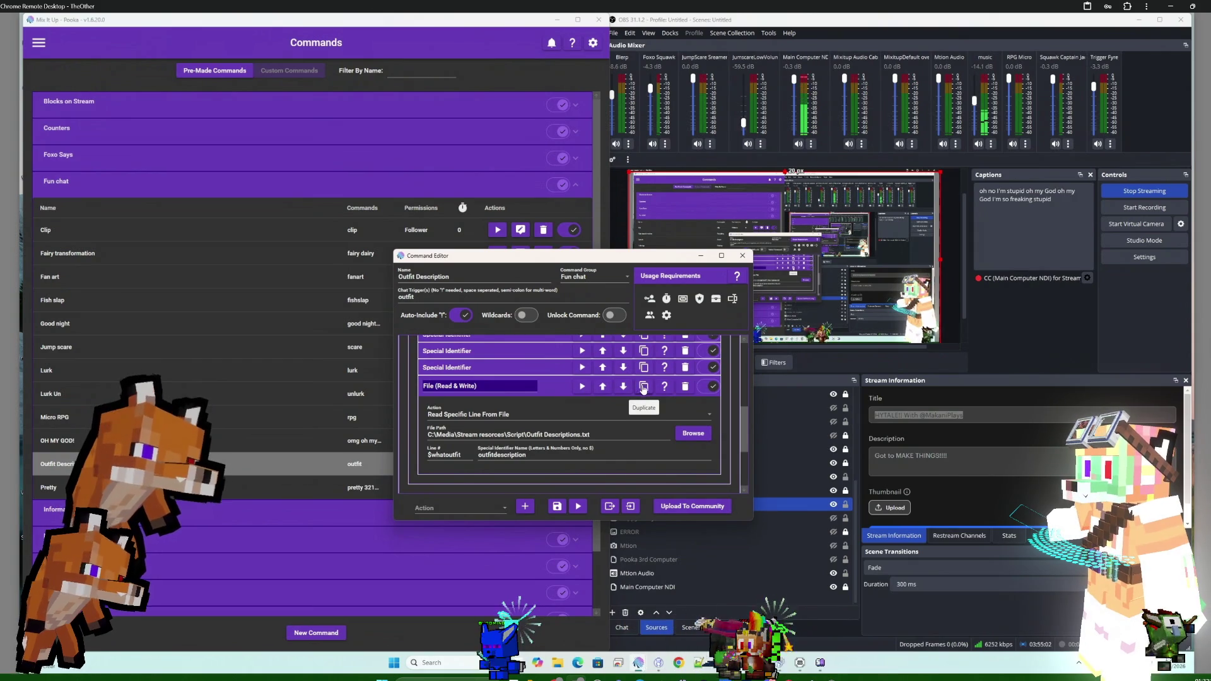
scroll(555, 385, up, 1)
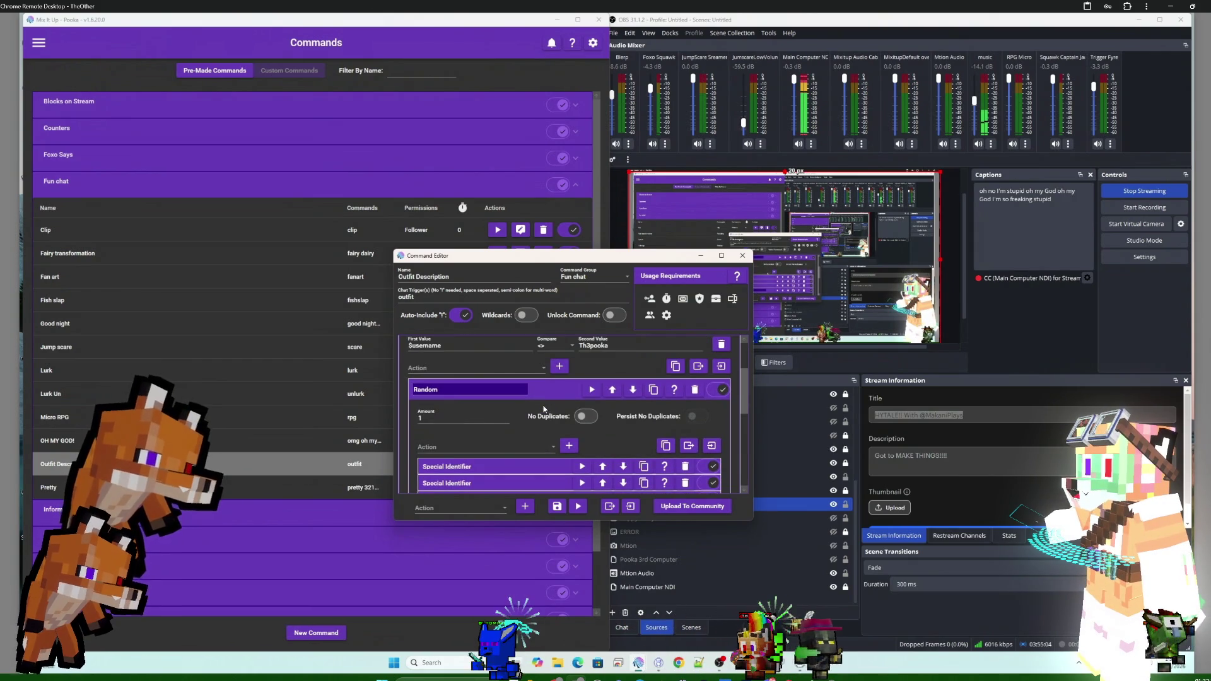
scroll(553, 390, up, 1)
- Bring up the list of action types from the Action dropdown above the Random block
click(554, 390)
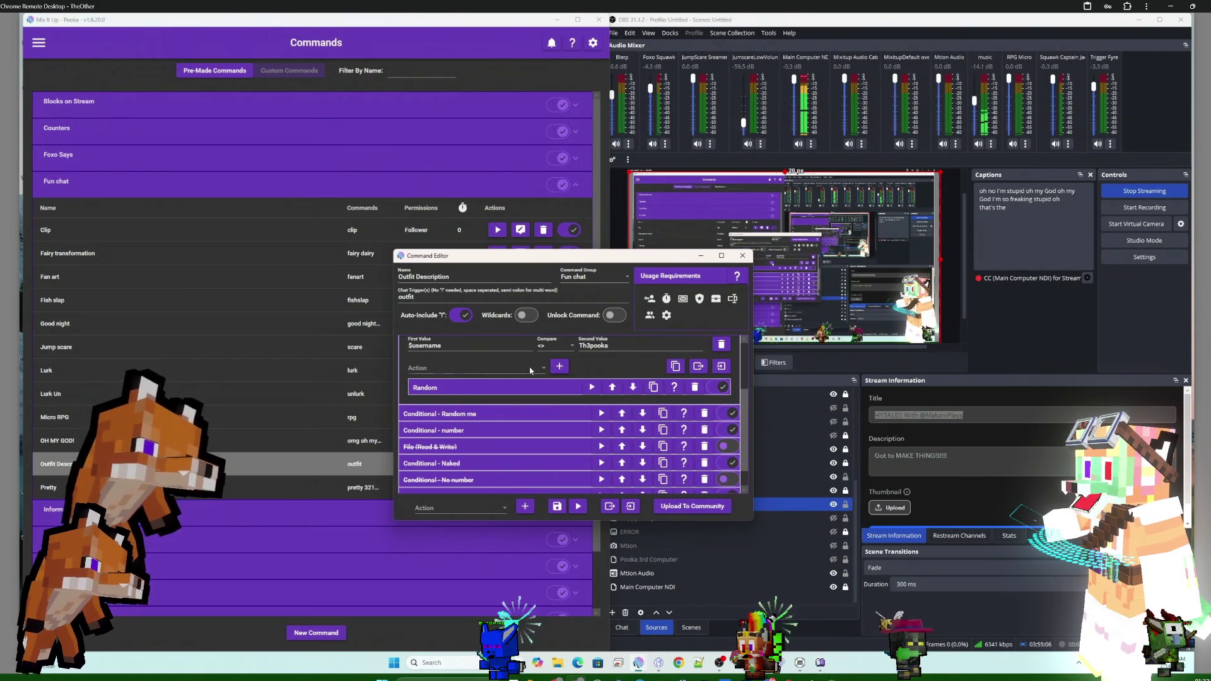
click(530, 370)
click(530, 370)
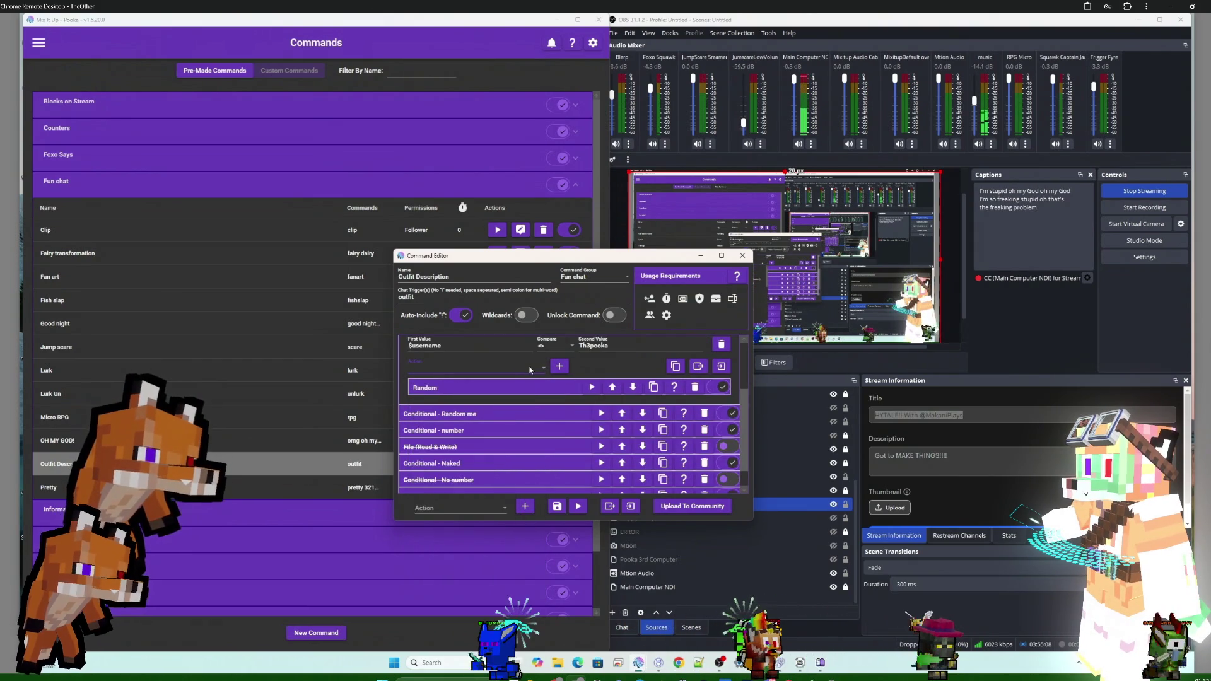
click(541, 389)
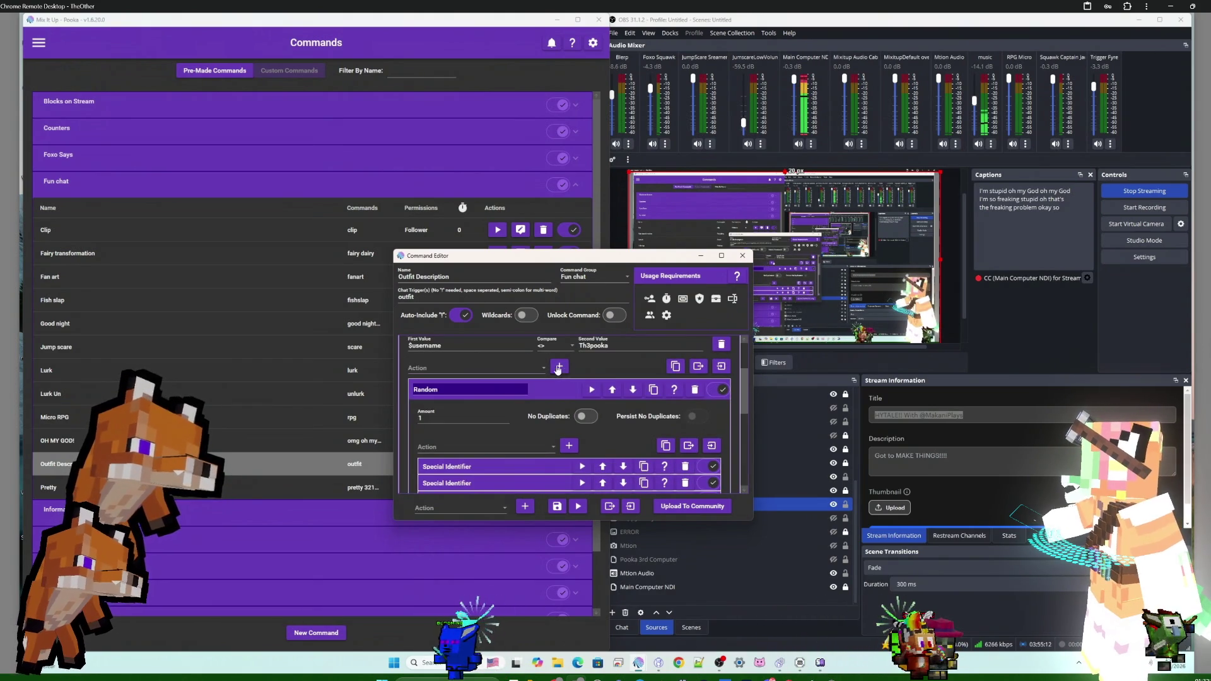
click(534, 371)
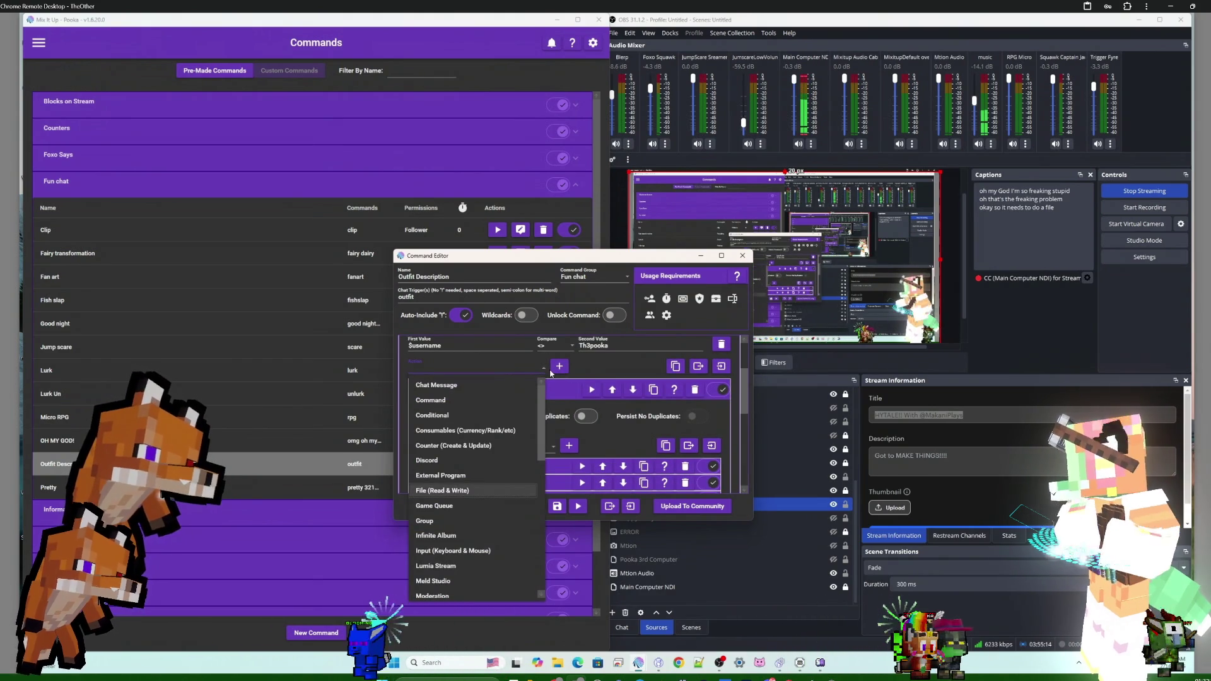
- Add a File (Read & Write) action set to Read Specific Line From File
click(477, 492)
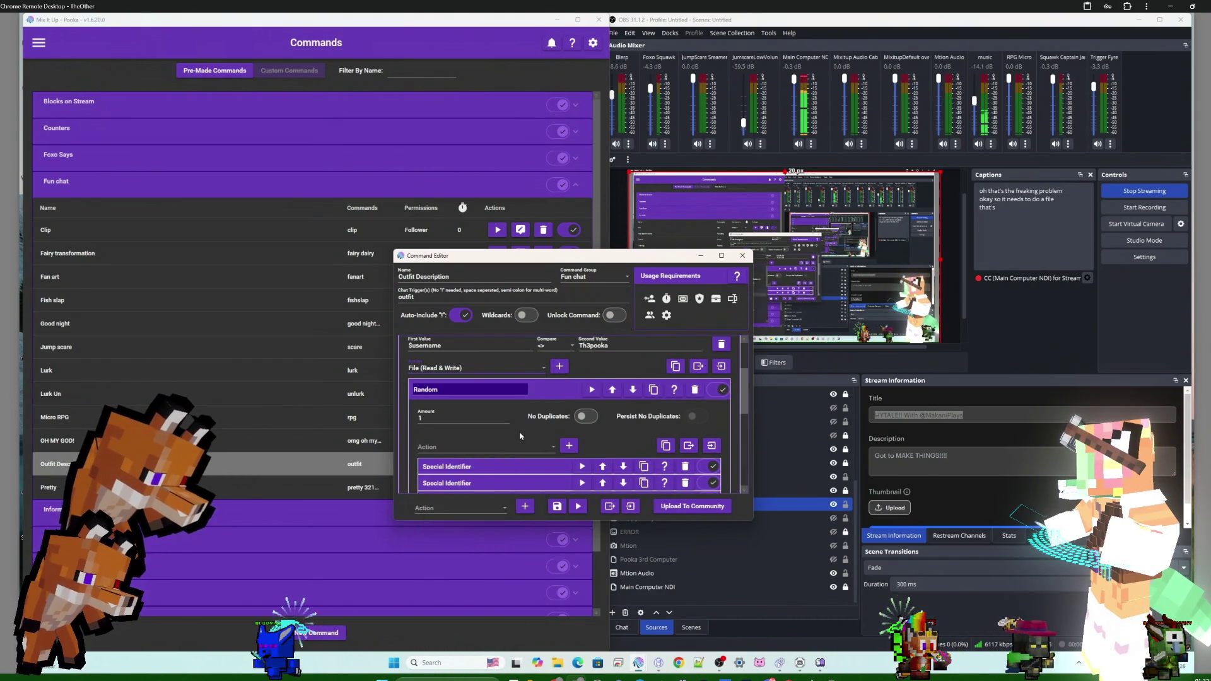
click(559, 367)
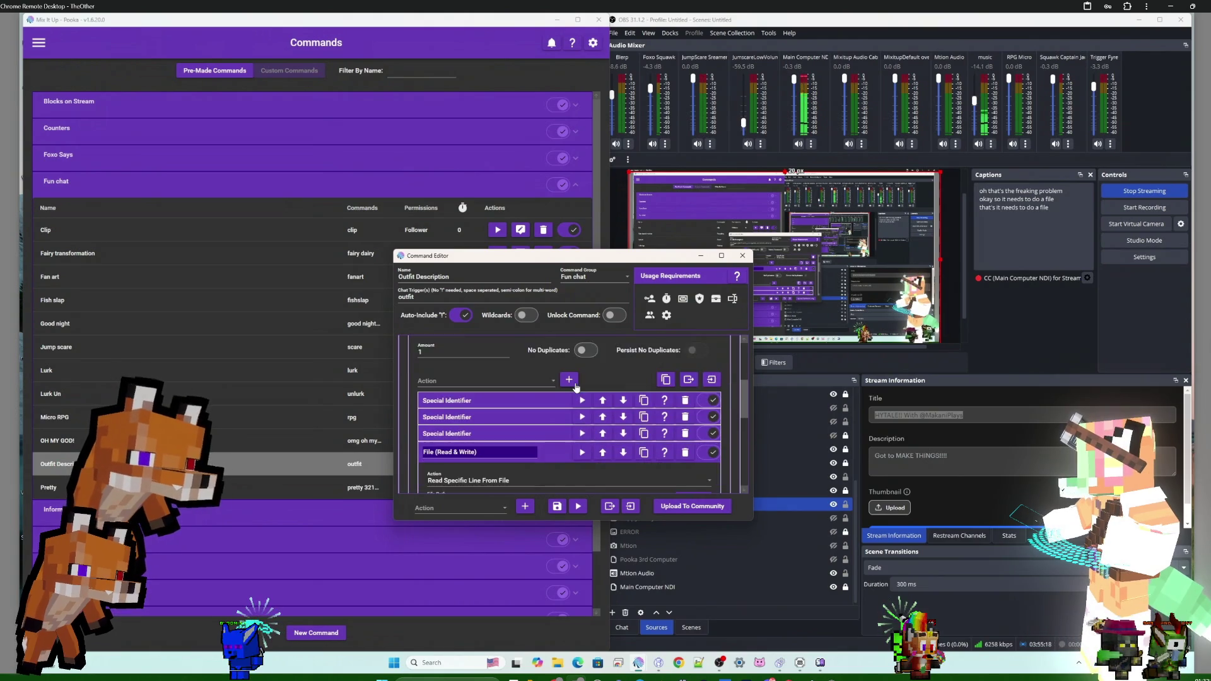
scroll(555, 428, down, 5)
scroll(550, 439, down, 3)
scroll(548, 435, up, 1)
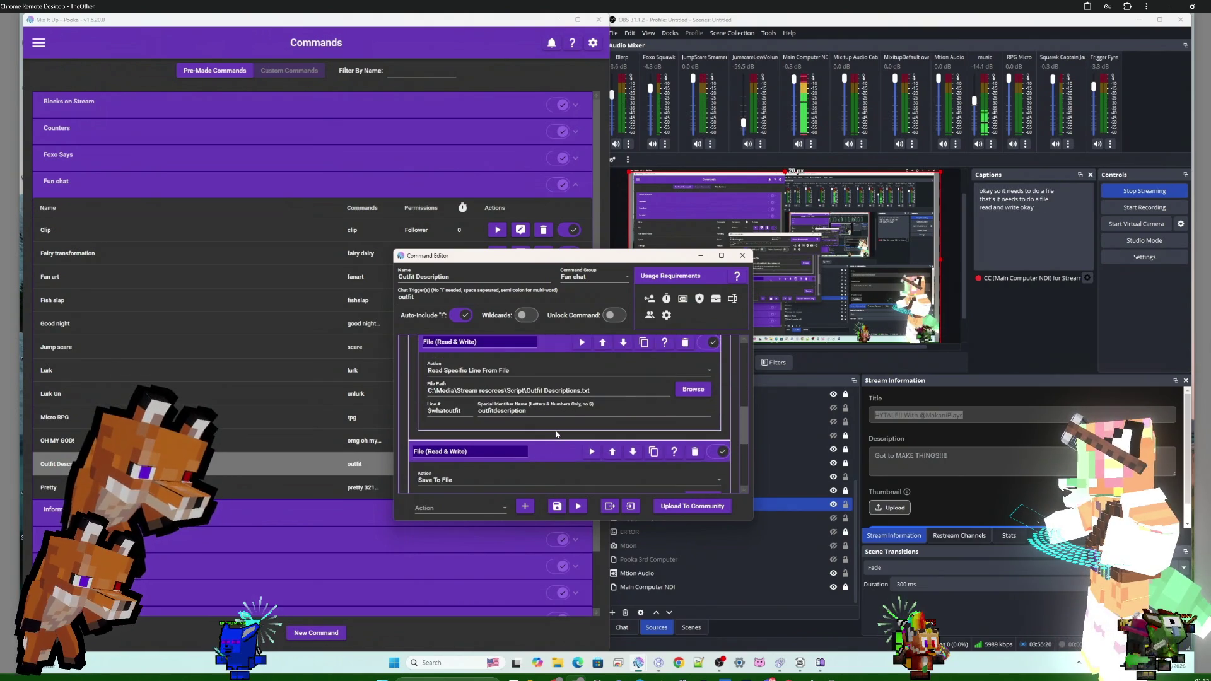
scroll(539, 416, up, 1)
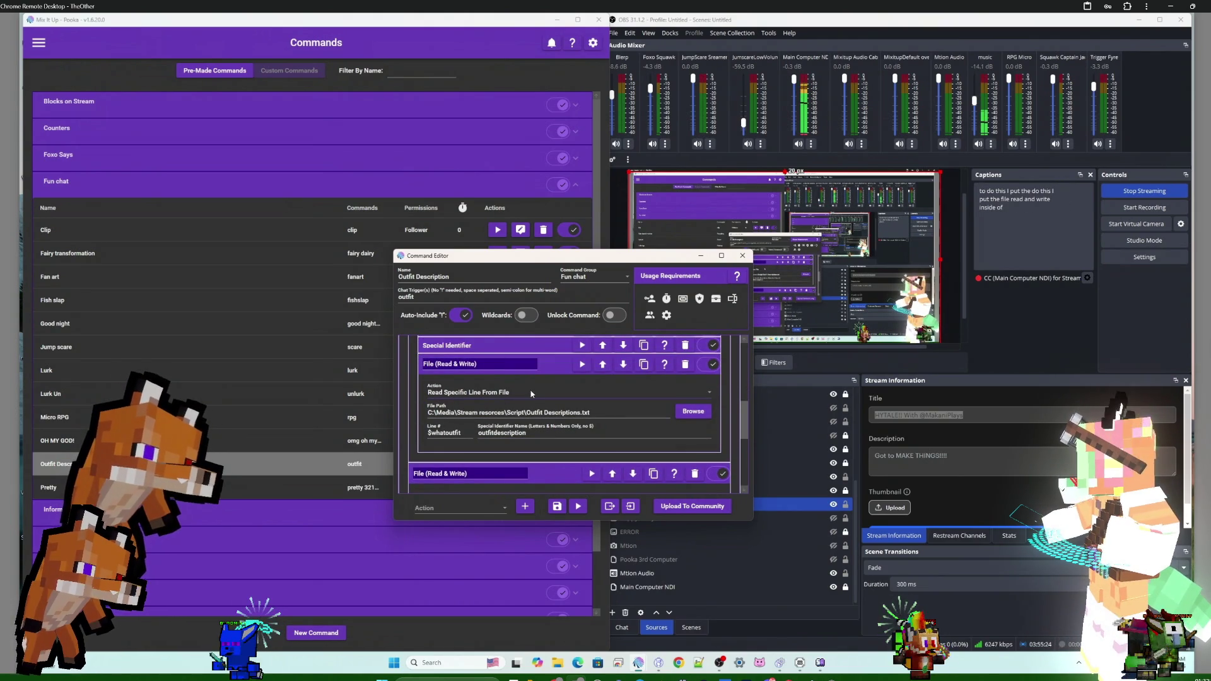
scroll(550, 463, down, 2)
scroll(550, 464, down, 1)
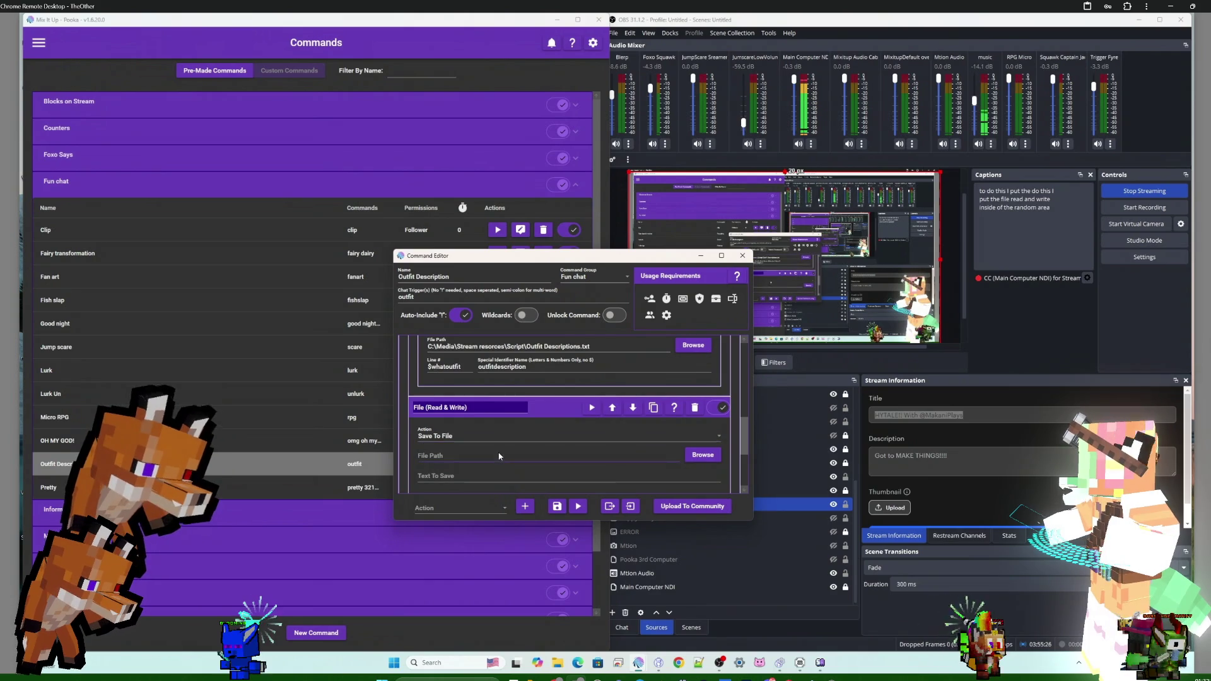
scroll(500, 453, up, 1)
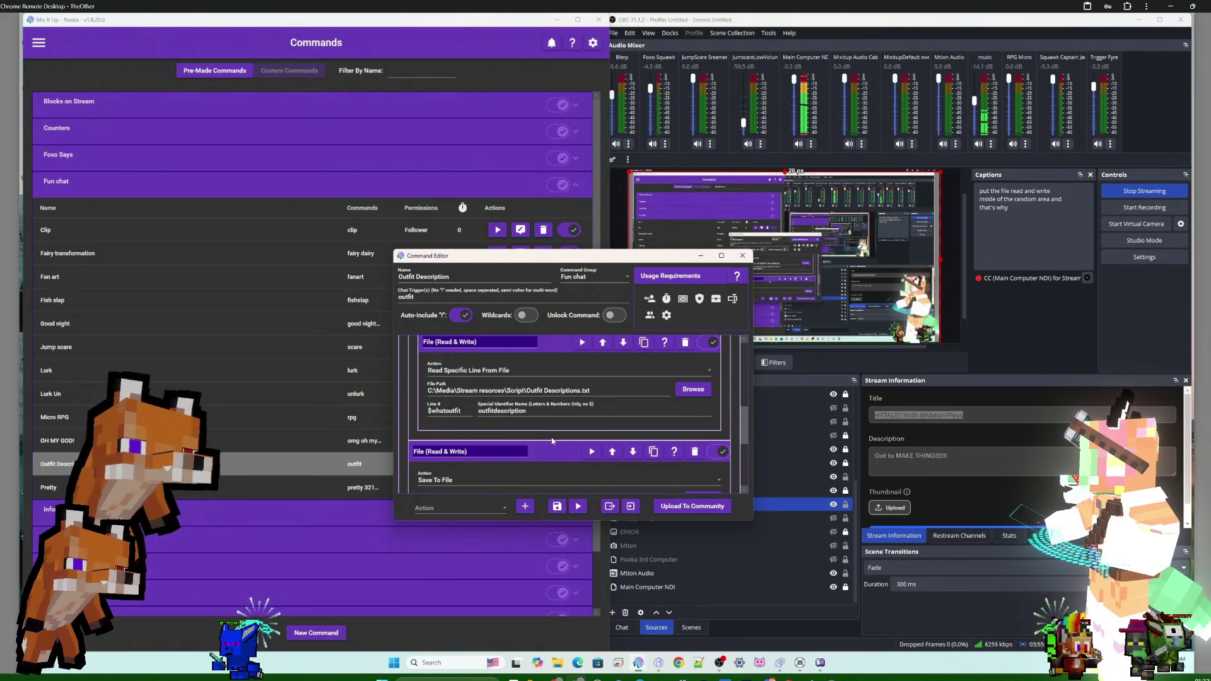
click(497, 457)
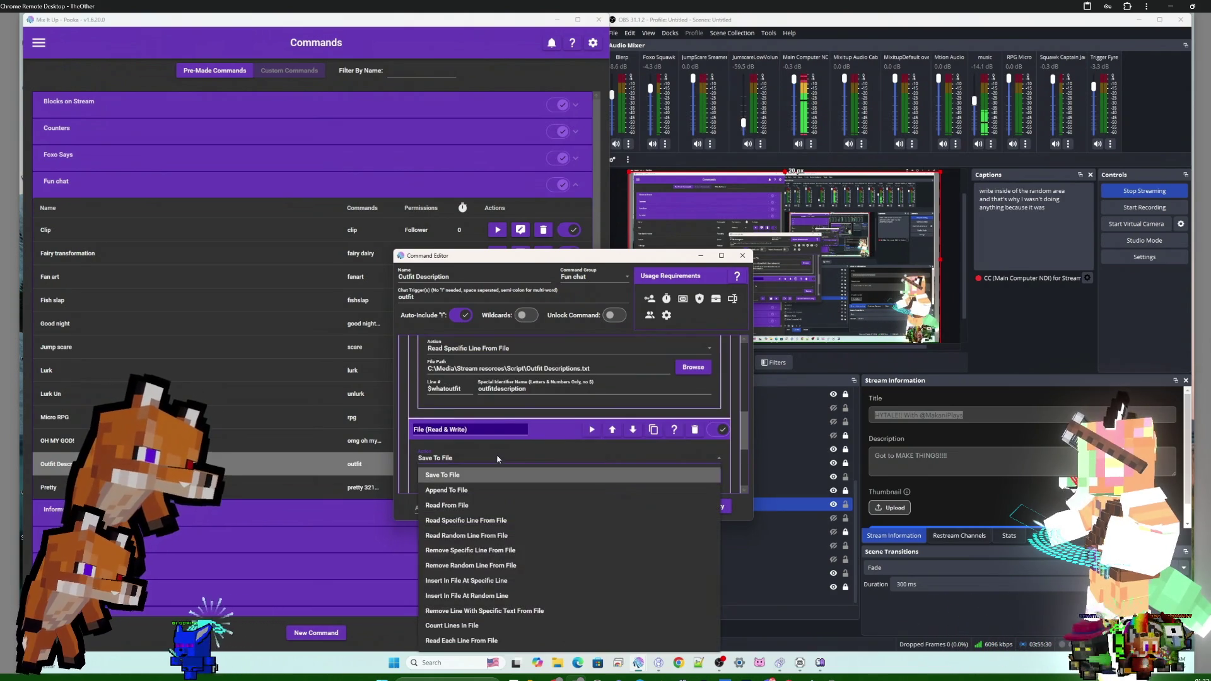
click(485, 521)
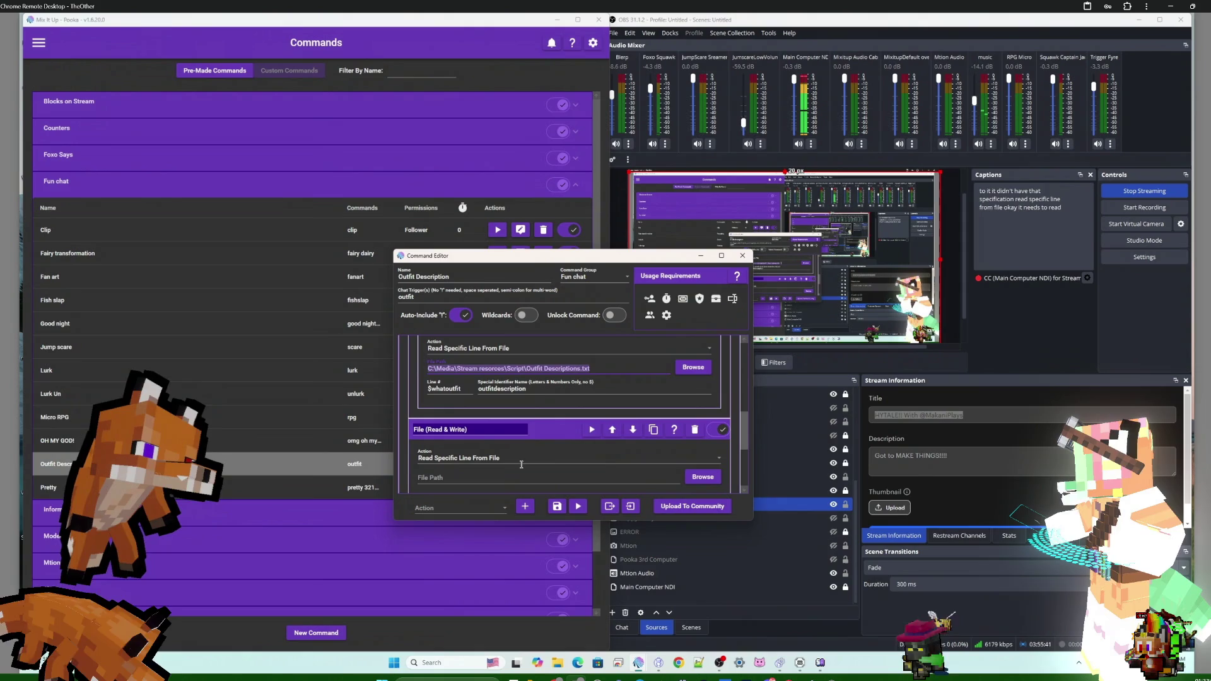
- Paste the Outfit Descriptions.txt path and the outfitdescription identifier into the new action
click(508, 480)
scroll(627, 444, down, 1)
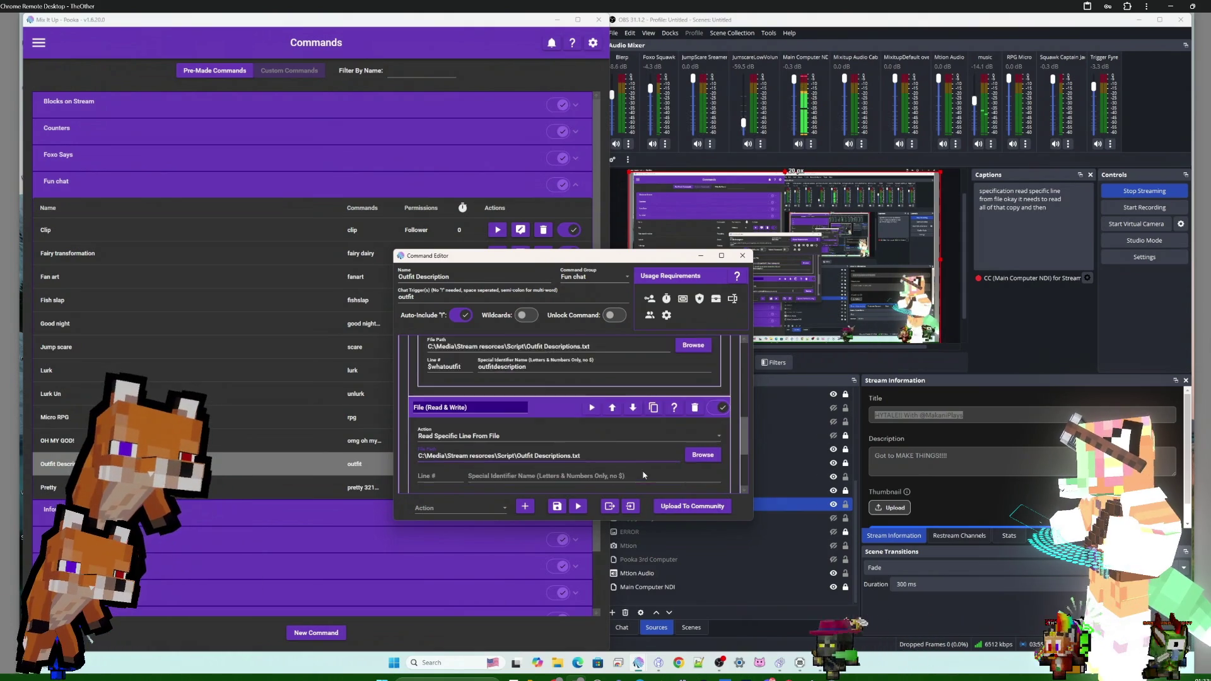
key(ctrl+v)
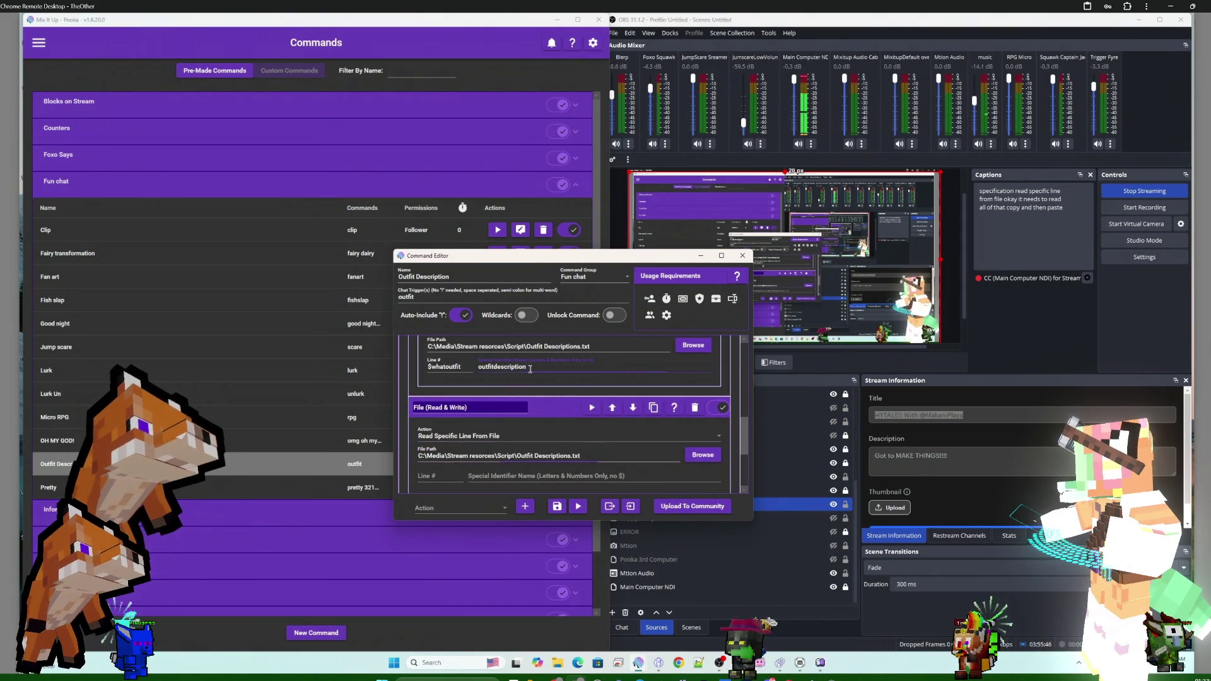
drag(527, 366, 459, 364)
key(ctrl+c)
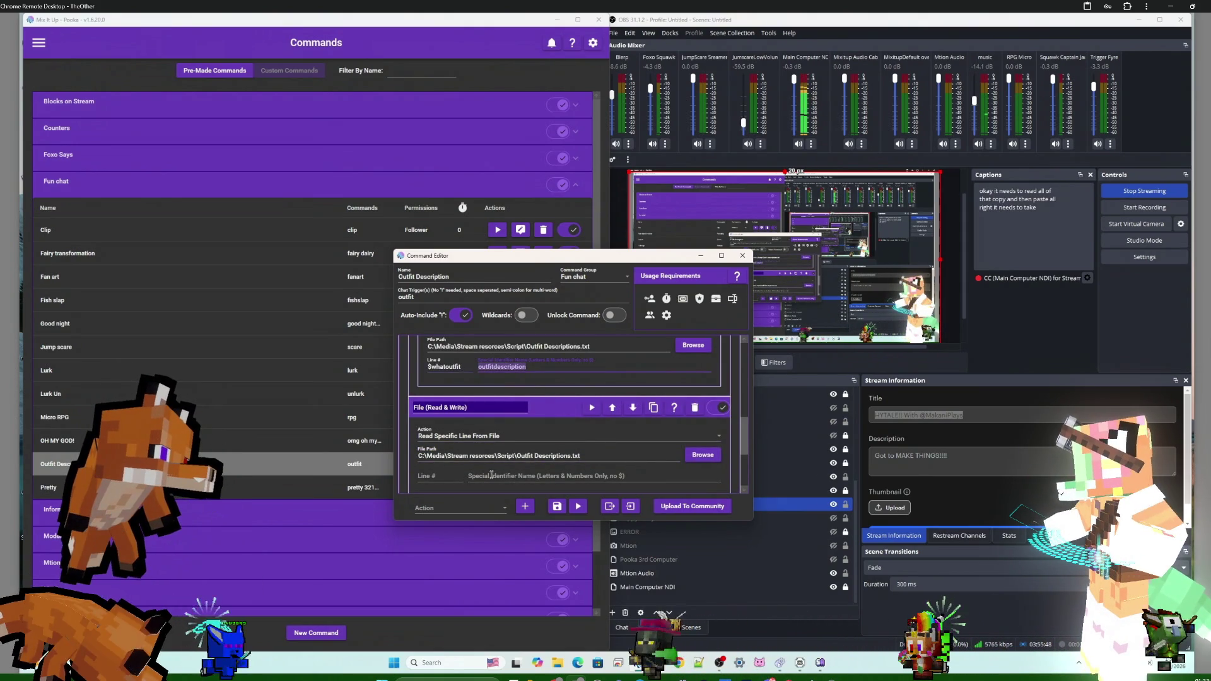
click(499, 476)
key(ctrl+v)
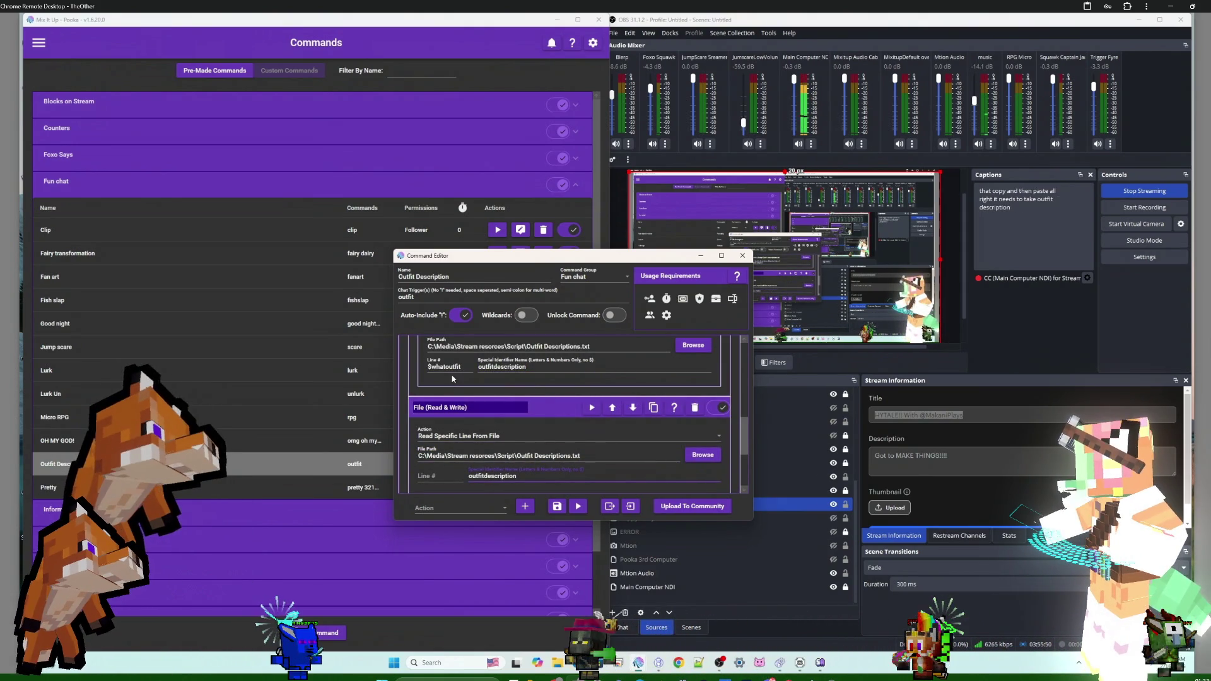
click(465, 368)
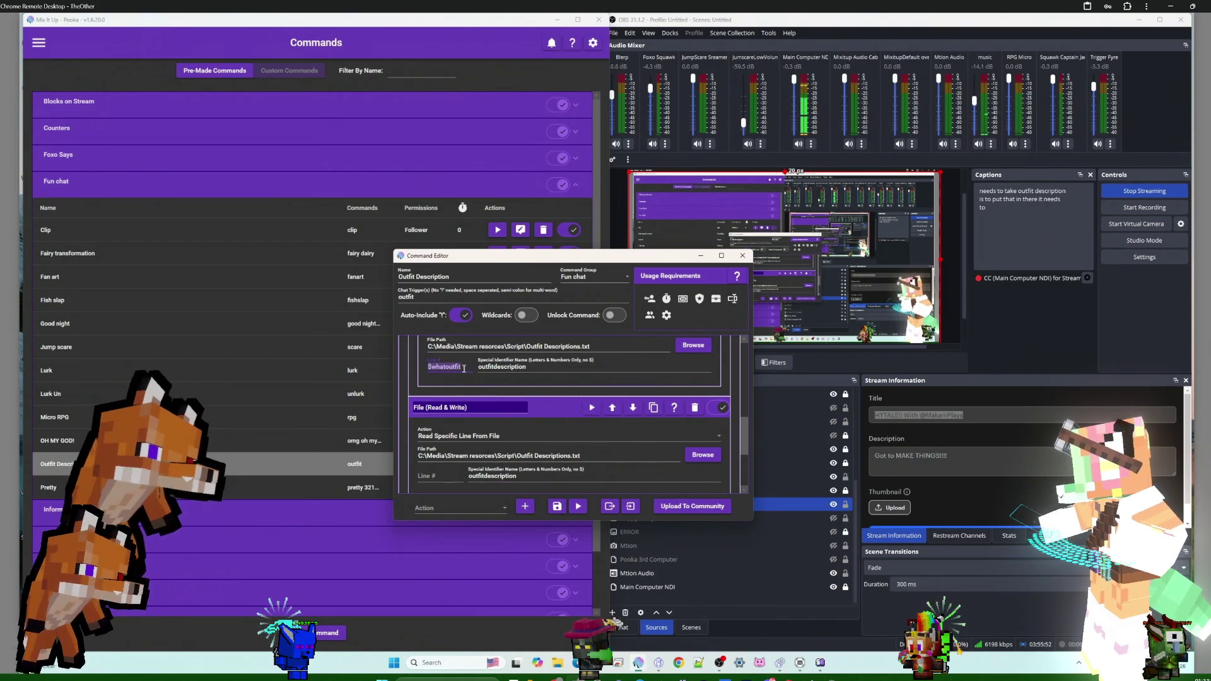
click(445, 478)
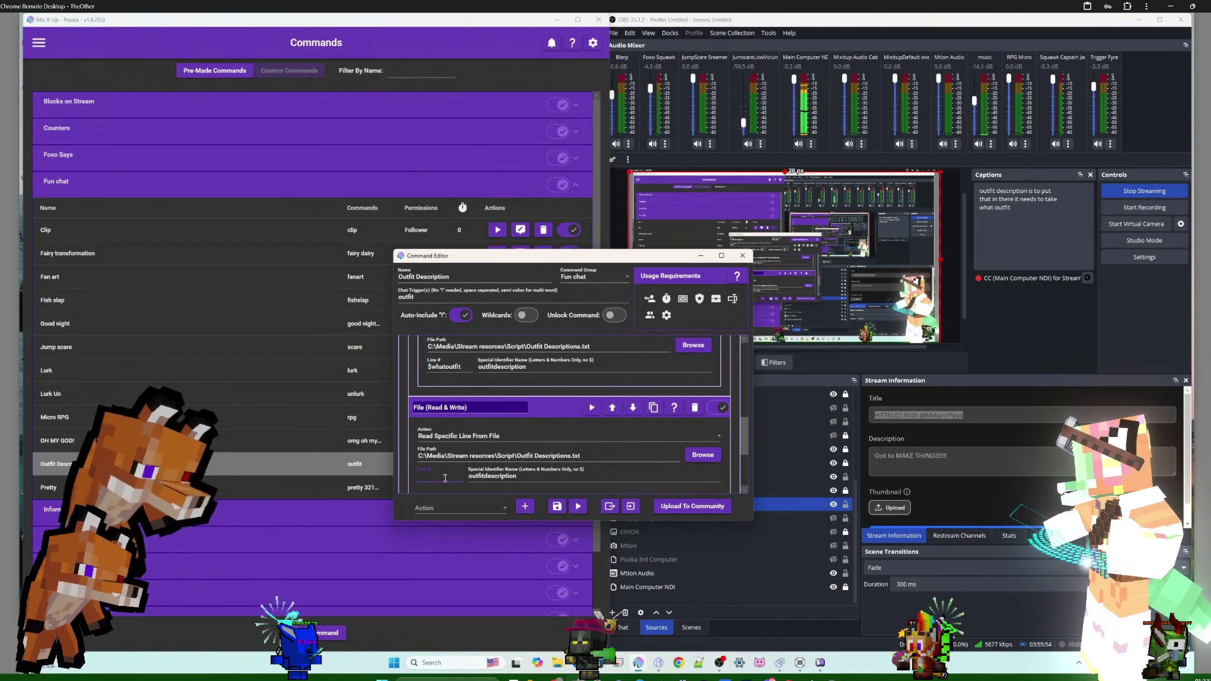
- Delete the original File (Read & Write) action
scroll(546, 459, up, 2)
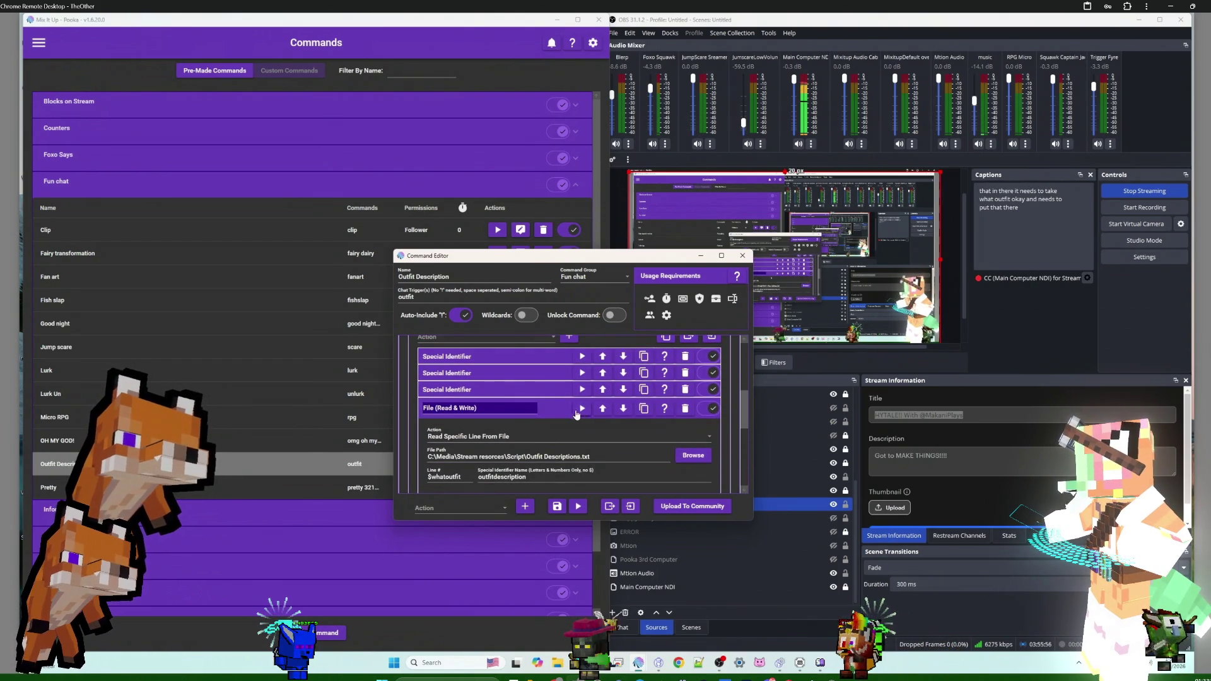
click(555, 408)
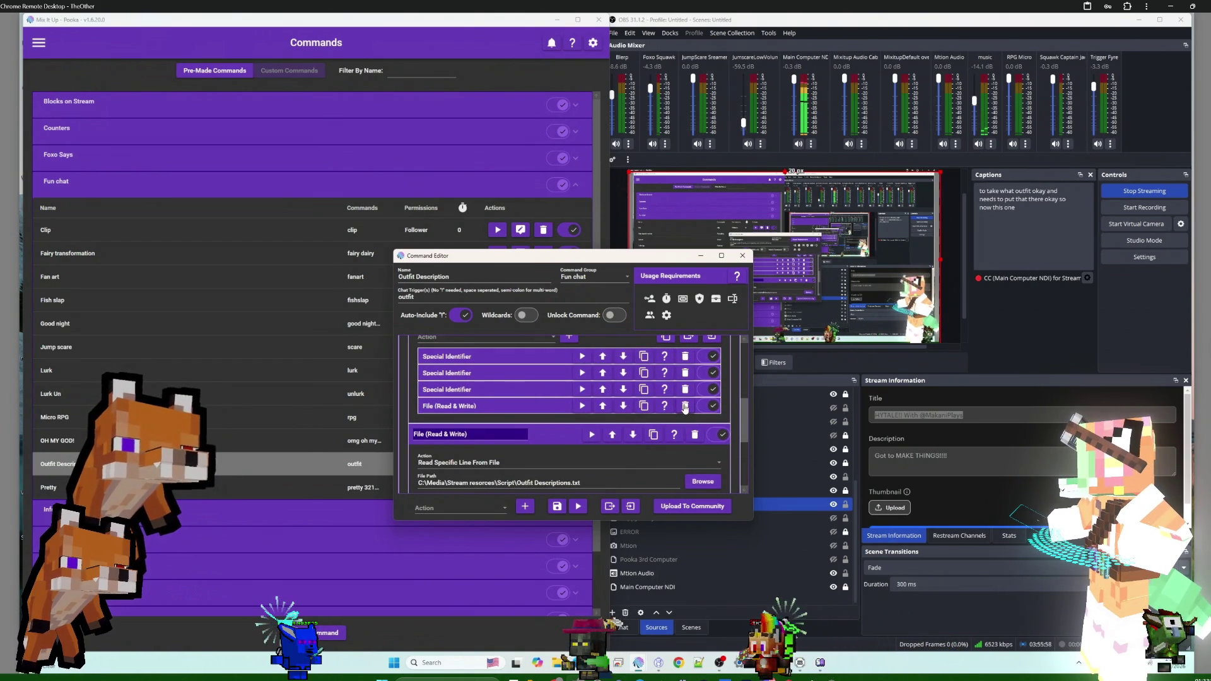
click(685, 406)
- Collapse the new File and Conditional - Random actions, then save the Outfit Description command
click(571, 421)
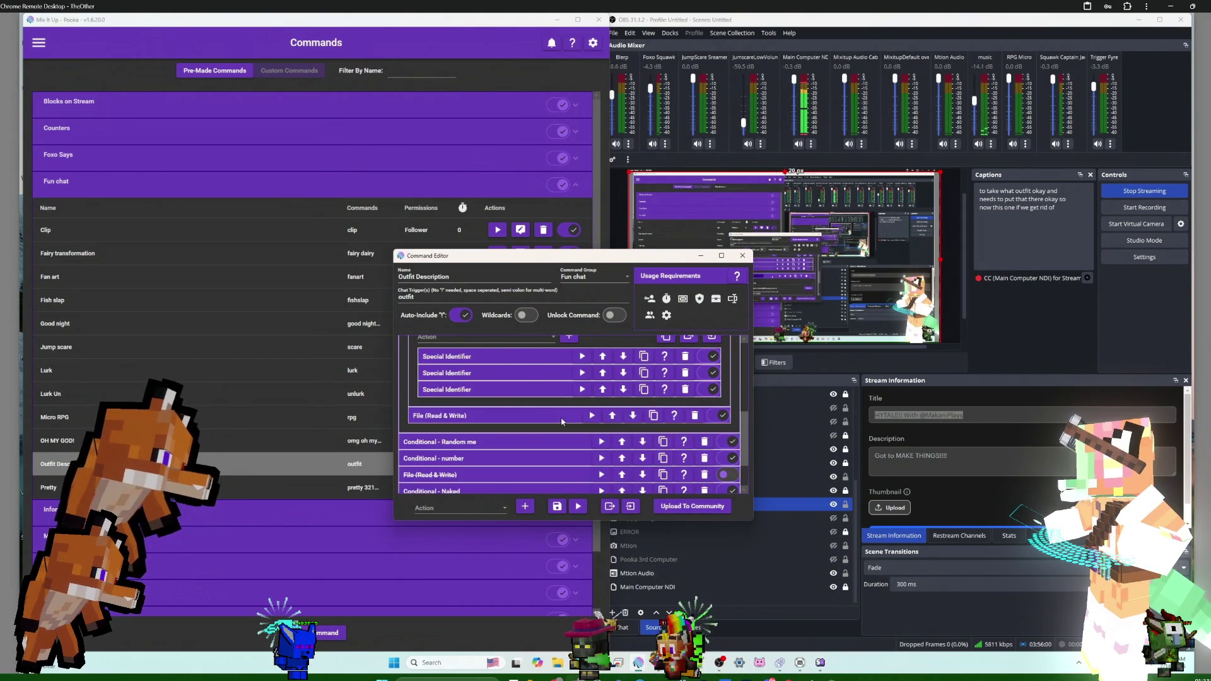
scroll(562, 404, up, 3)
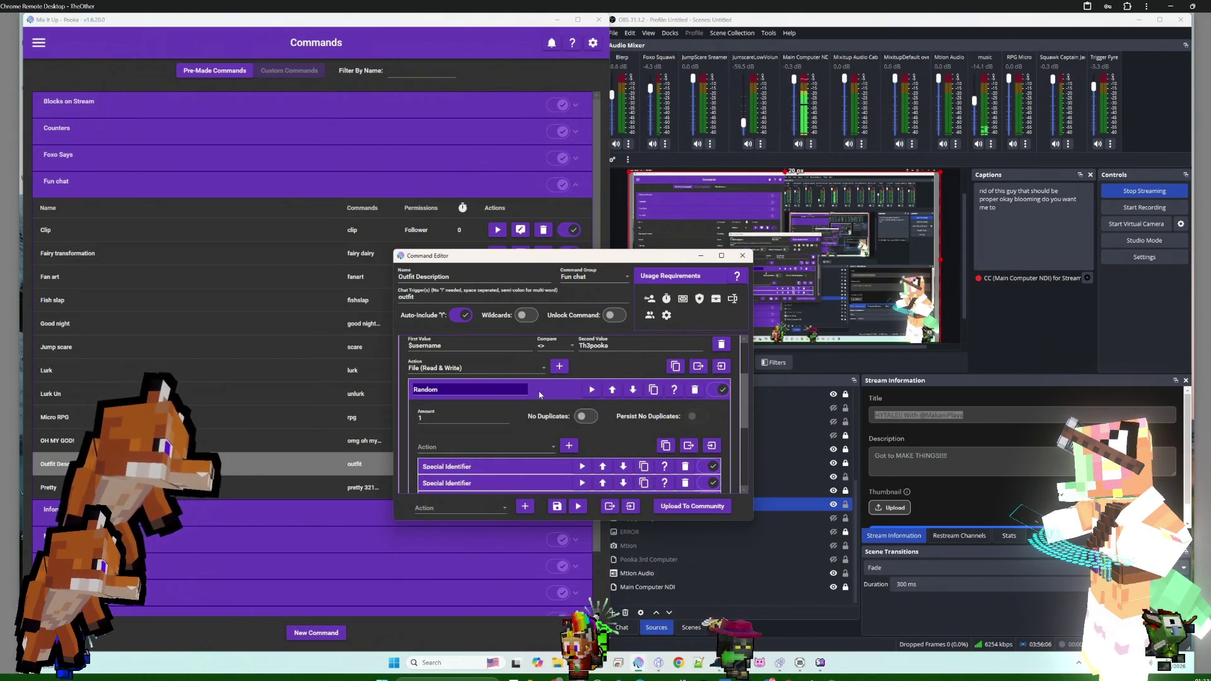
scroll(529, 422, up, 2)
scroll(542, 391, up, 1)
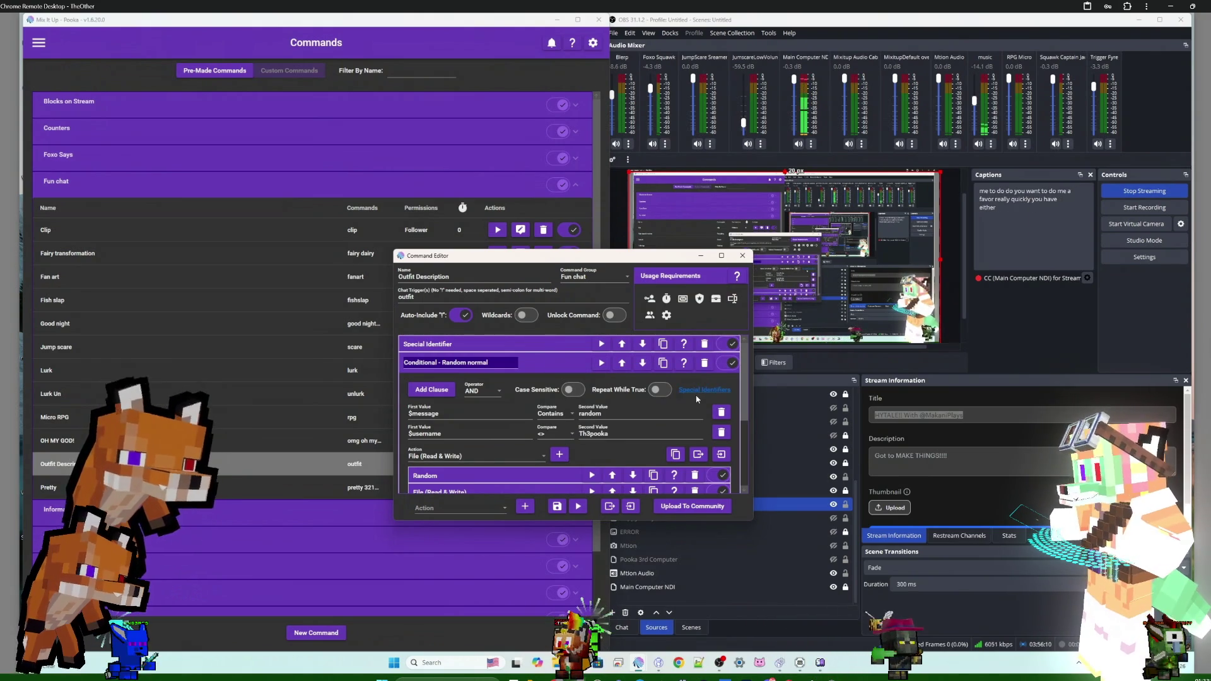
click(555, 365)
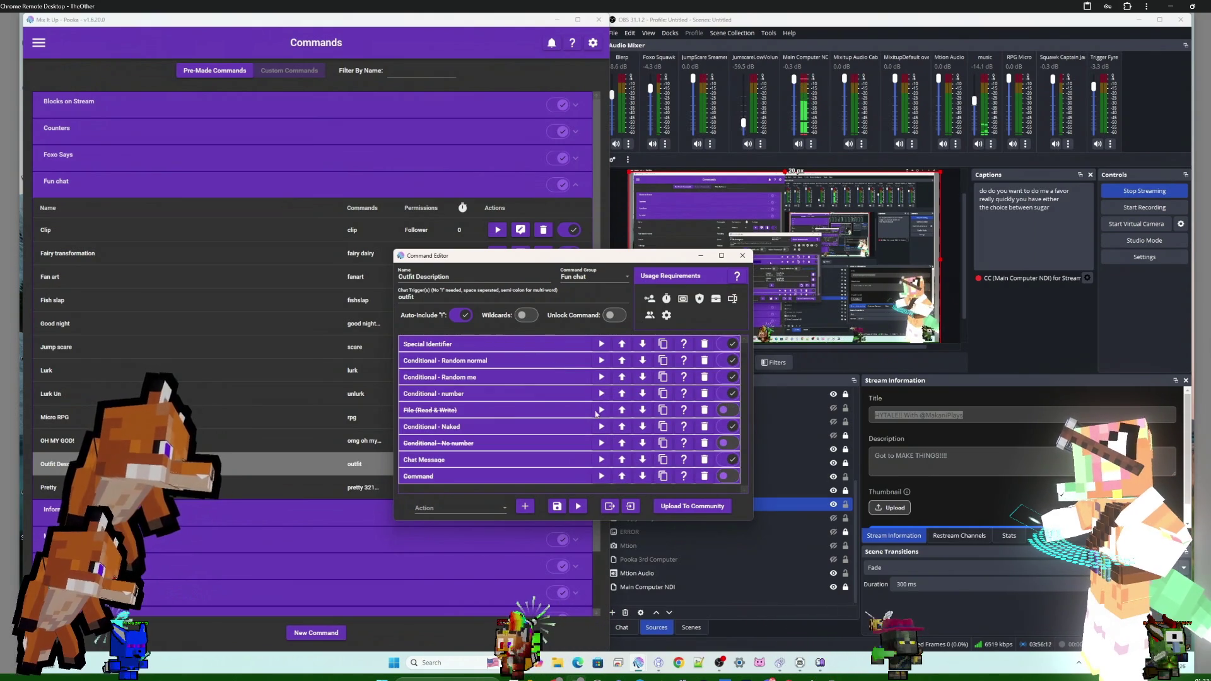
click(557, 506)
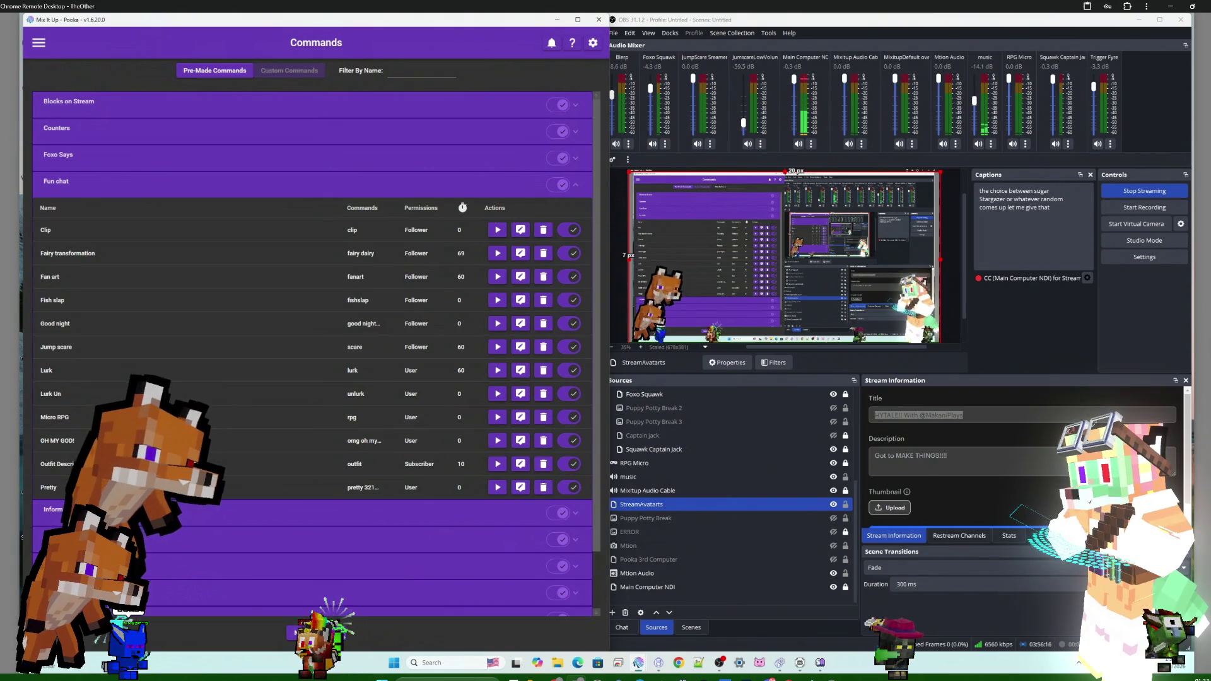